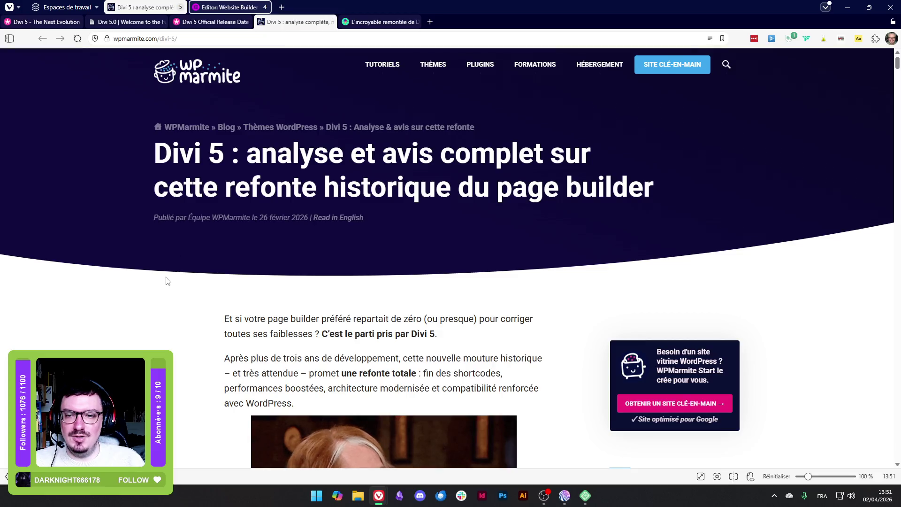
# Read the WPMarmite Divi 5 review from its title and summary down to the 'Au global' section
pyautogui.scroll(-7, 165, 282)
pyautogui.scroll(5, 191, 297)
pyautogui.scroll(2, 90, 313)
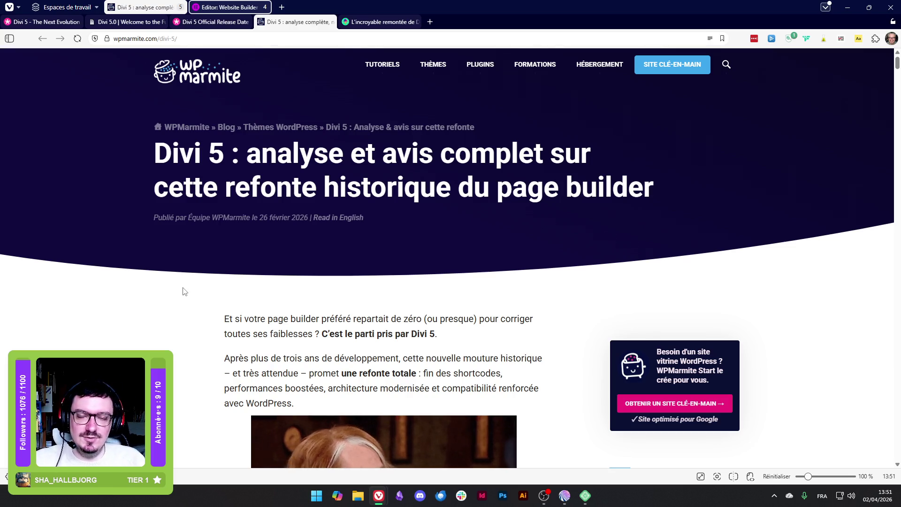
pyautogui.scroll(-3, 174, 285)
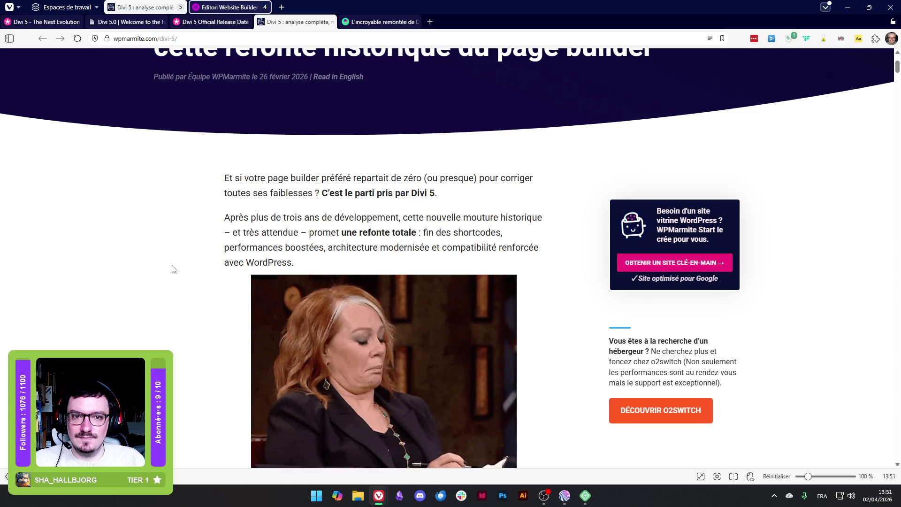
pyautogui.scroll(-5, 174, 270)
pyautogui.scroll(-9, 172, 269)
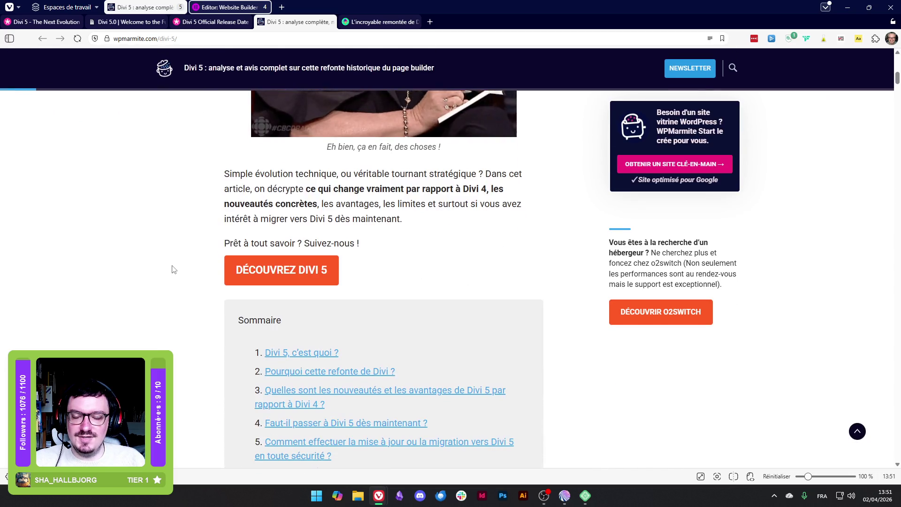
pyautogui.scroll(-3, 172, 269)
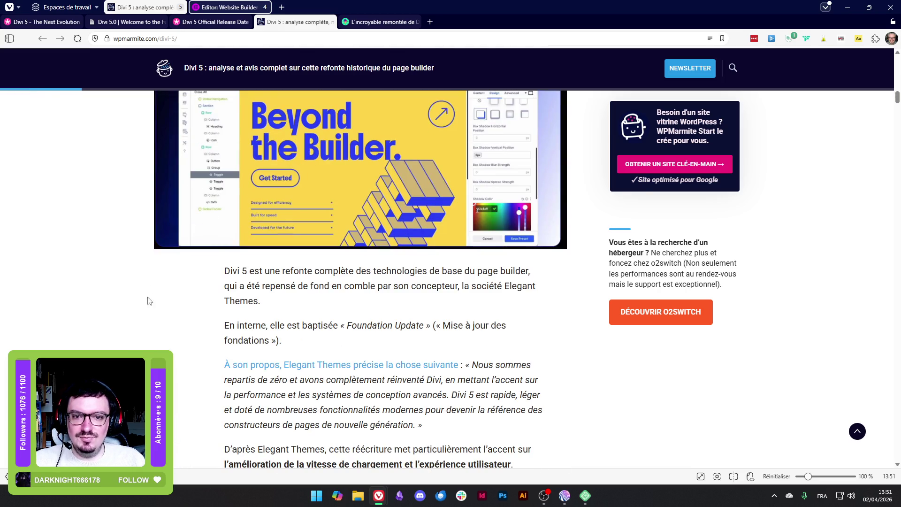
pyautogui.scroll(-3, 146, 286)
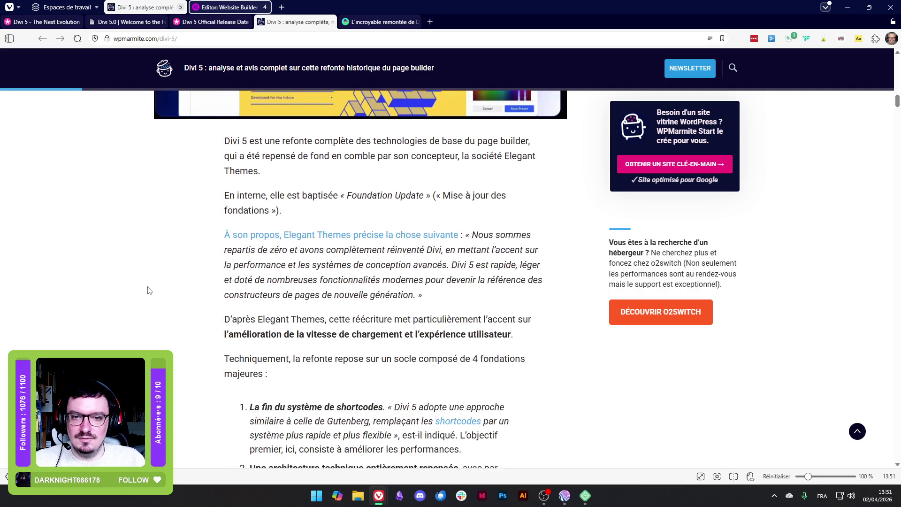
pyautogui.scroll(-10, 113, 274)
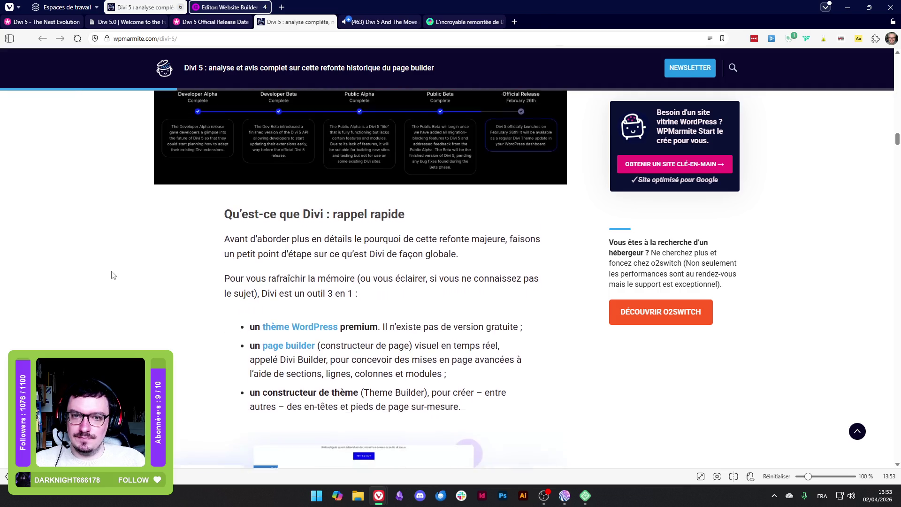
pyautogui.scroll(4, 113, 275)
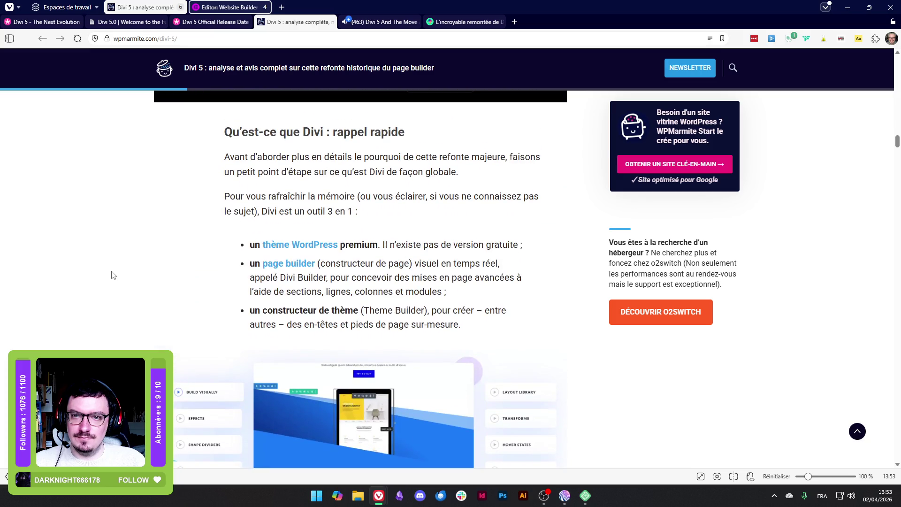
pyautogui.scroll(-6, 113, 275)
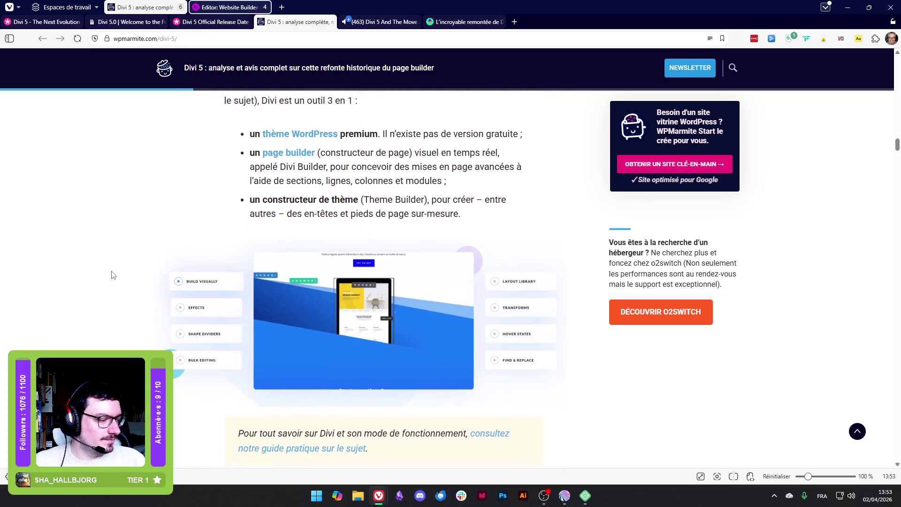
pyautogui.scroll(3, 113, 275)
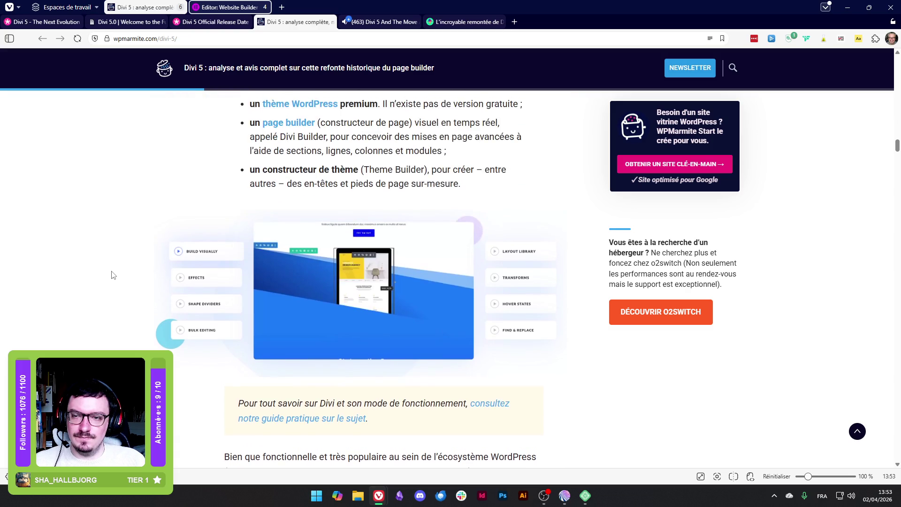
pyautogui.scroll(-7, 113, 274)
pyautogui.scroll(-9, 112, 275)
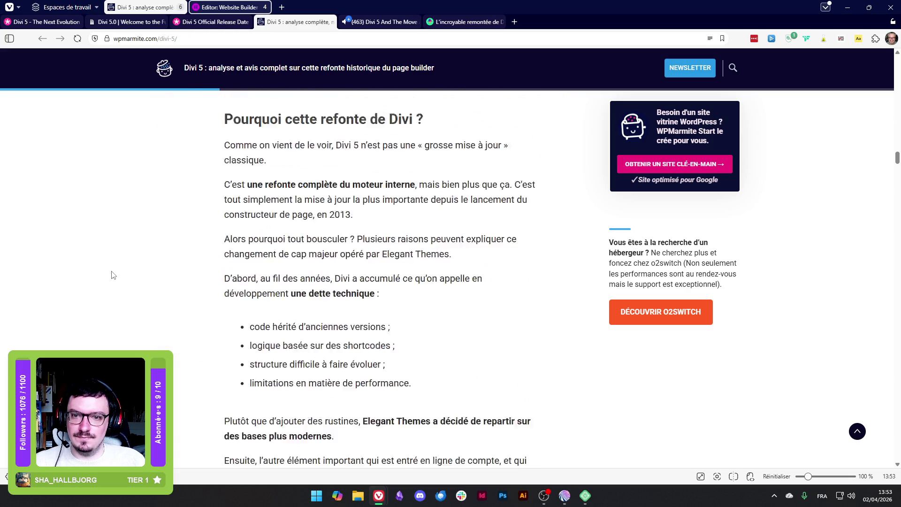
pyautogui.scroll(-4, 113, 275)
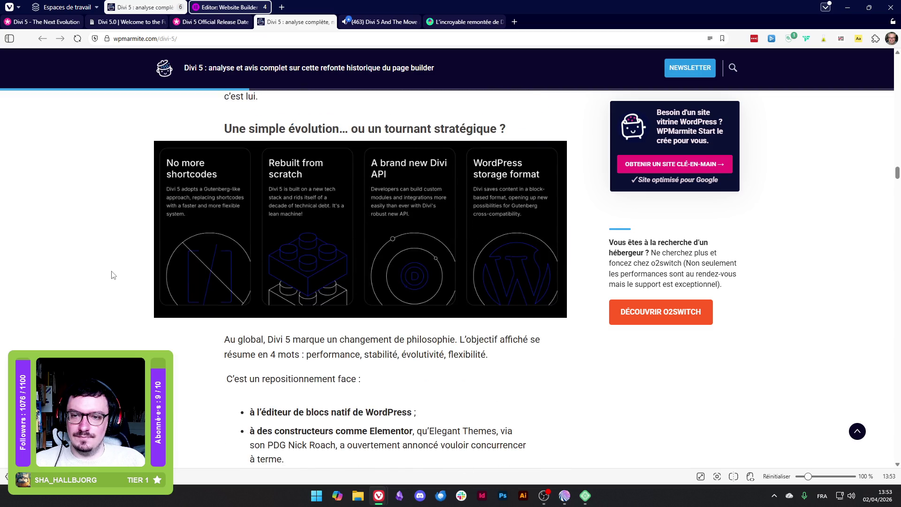
pyautogui.scroll(-2, 150, 296)
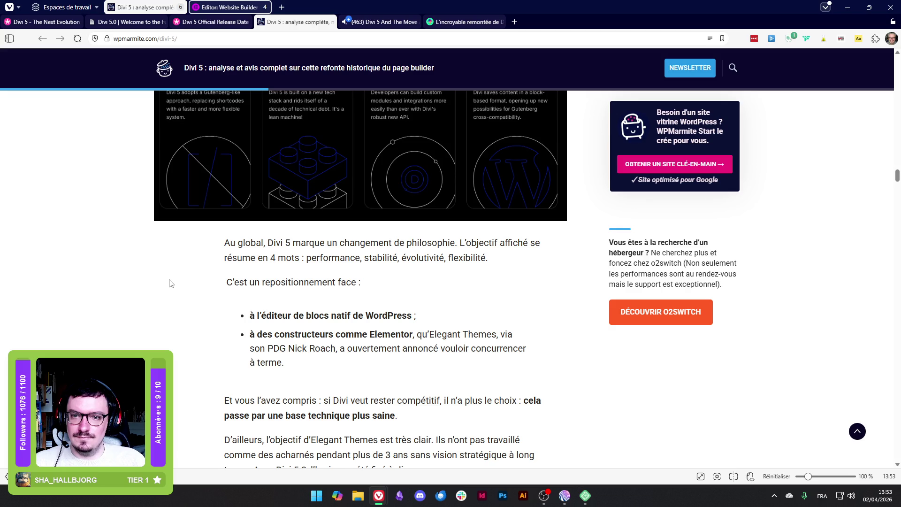
pyautogui.scroll(-3, 170, 284)
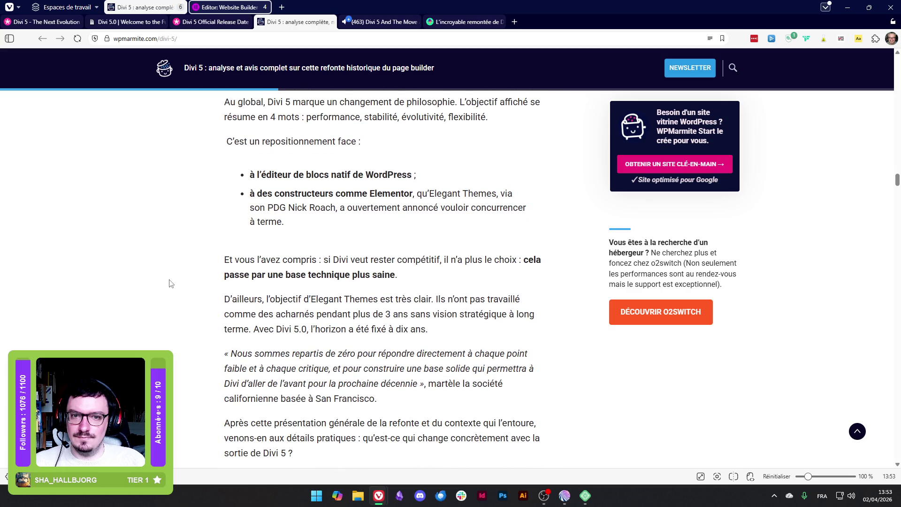
# Close the playing Divi 5 YouTube video tab and return to the article
pyautogui.click(375, 21)
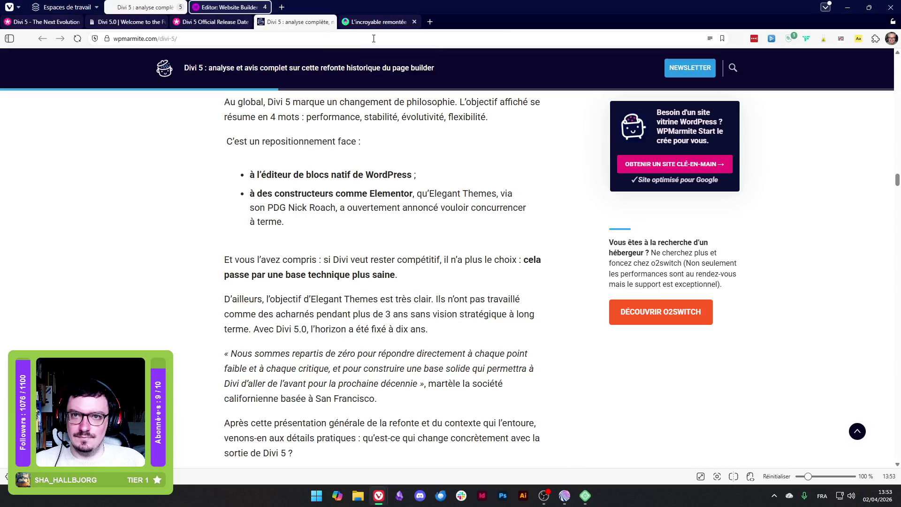
pyautogui.hotkey('ctrl', 'w')
pyautogui.scroll(-1, 136, 257)
pyautogui.scroll(3, 189, 278)
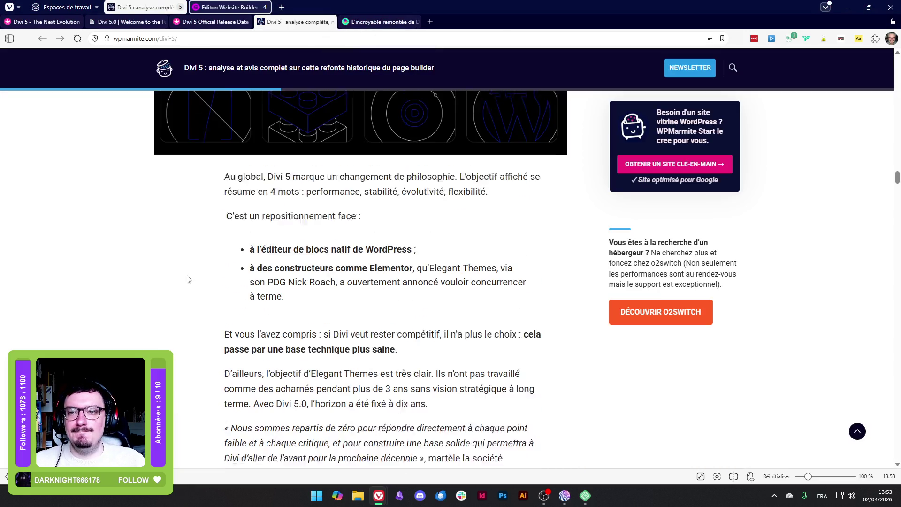
# Highlight the Elementor bullet and its CEO's name, then read on to 'Quelles sont les nouveautés et les avantages de Divi 5'
pyautogui.moveTo(250, 287)
pyautogui.mouseDown()
pyautogui.moveTo(394, 297)
pyautogui.moveTo(396, 325)
pyautogui.mouseUp()
pyautogui.click(407, 313)
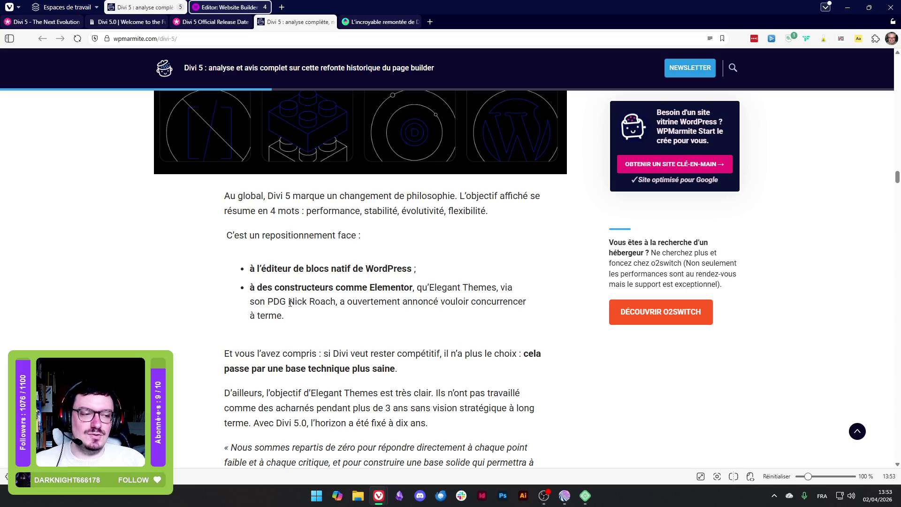
pyautogui.moveTo(289, 303); pyautogui.dragTo(337, 303)
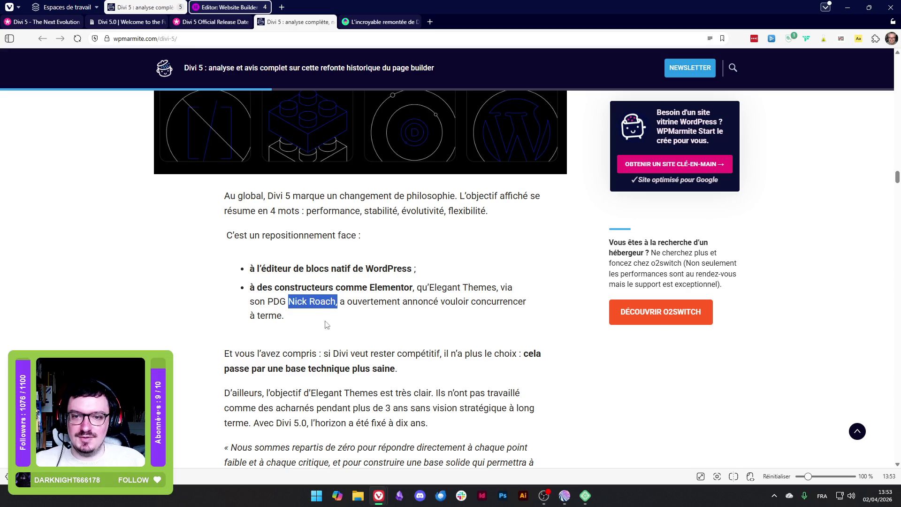
pyautogui.click(325, 327)
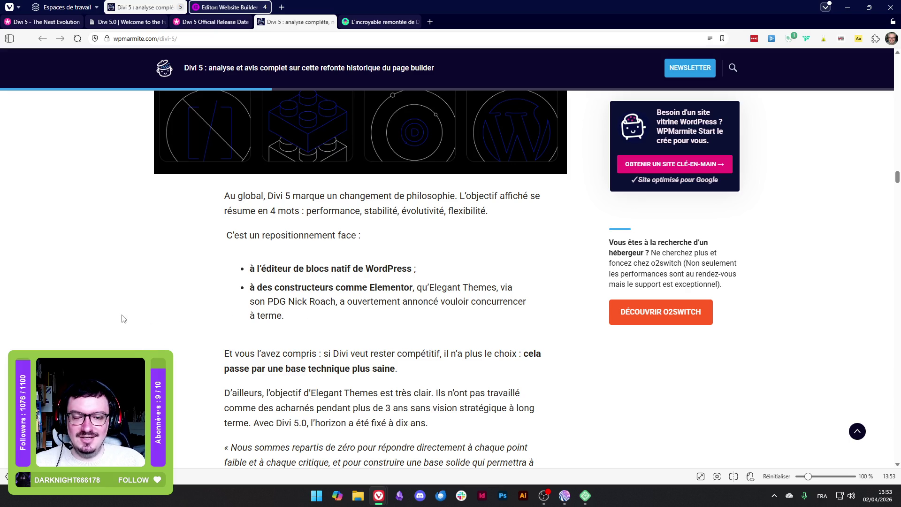
pyautogui.scroll(-2, 199, 314)
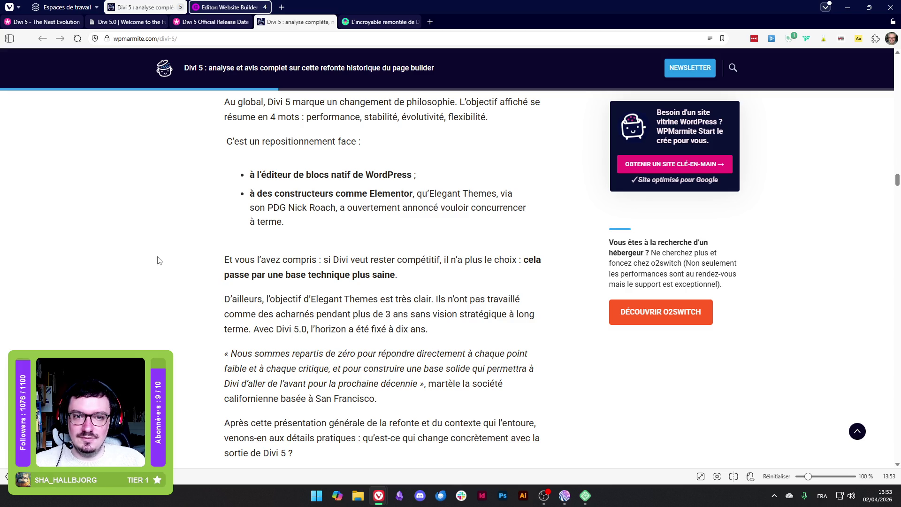
pyautogui.scroll(-3, 159, 261)
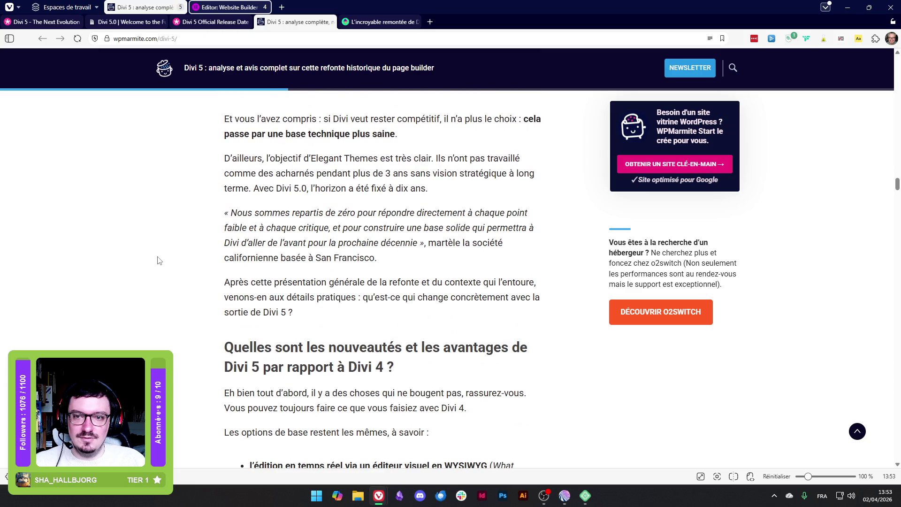
# Scroll the review down to the list of core Divi 4 options kept in Divi 5
pyautogui.scroll(-2, 160, 261)
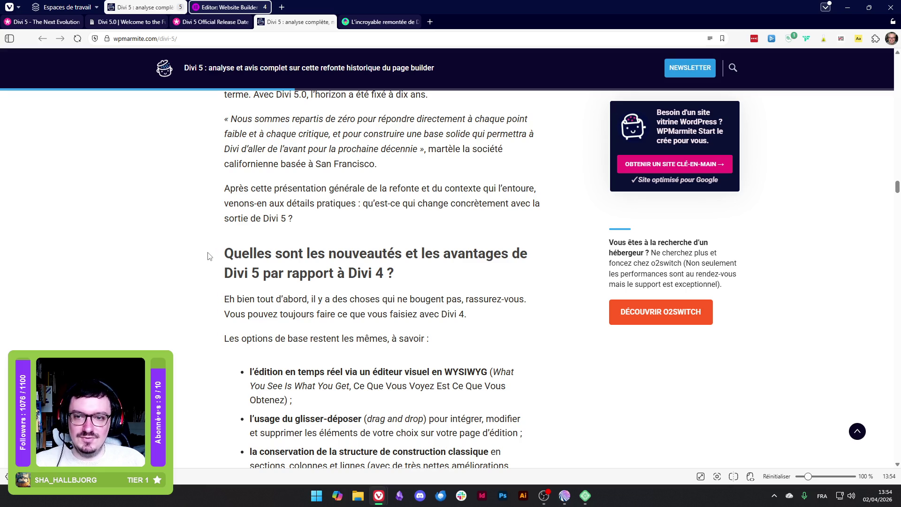
pyautogui.scroll(-1, 209, 256)
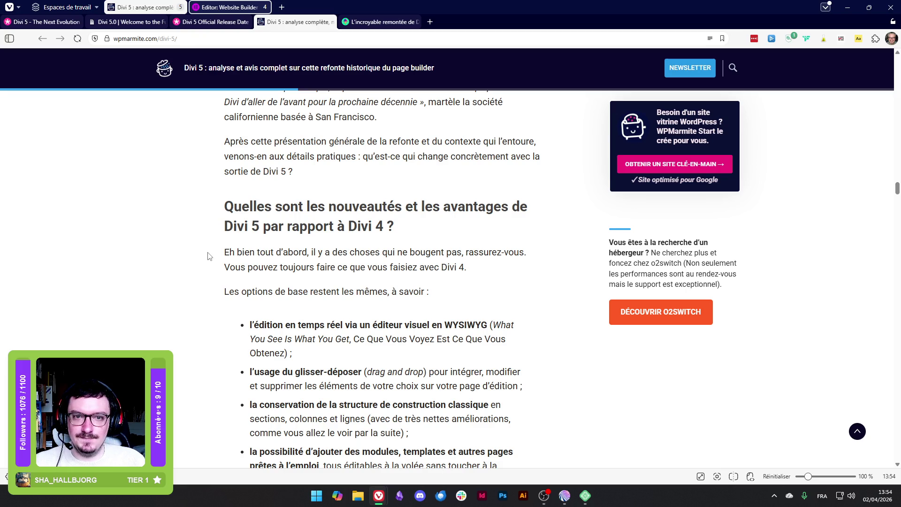
pyautogui.scroll(-1, 210, 257)
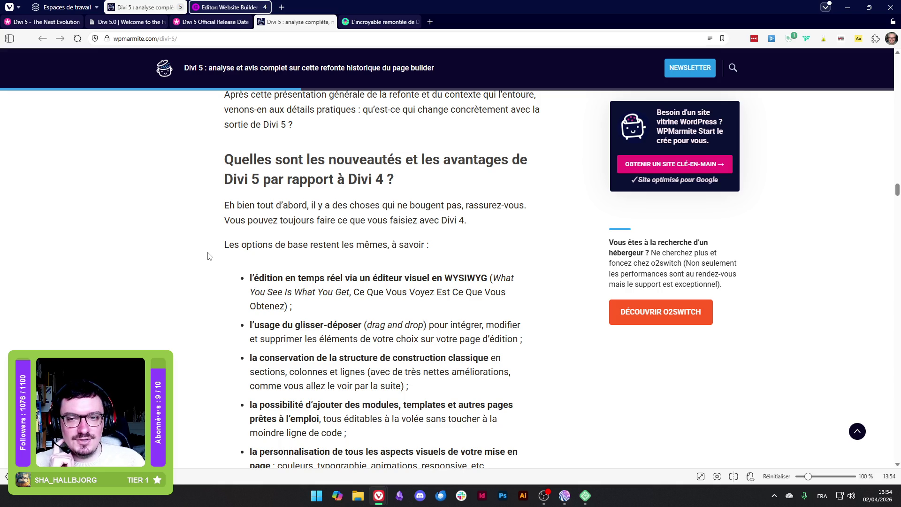
pyautogui.scroll(-1, 209, 256)
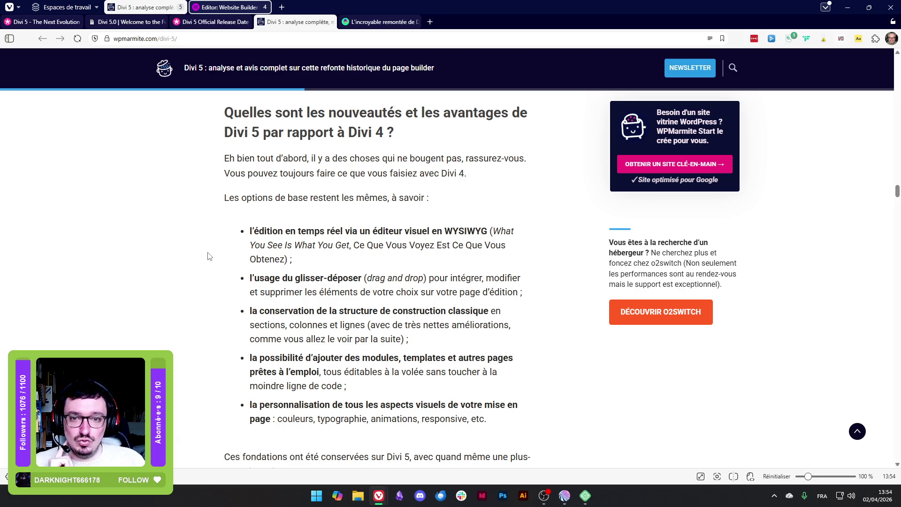
pyautogui.scroll(-1, 209, 257)
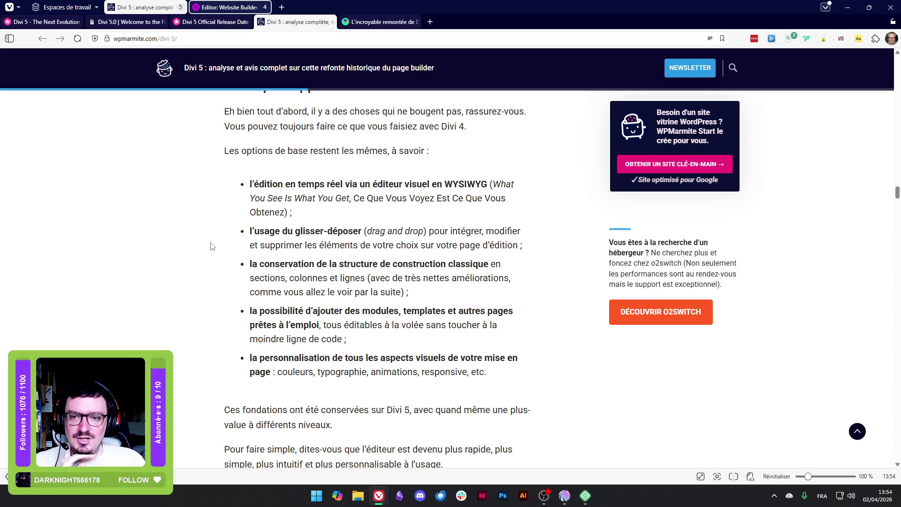
# Highlight the bullets on modules, templates and ready-made pages and on customising all visual aspects
pyautogui.moveTo(295, 325)
pyautogui.mouseDown()
pyautogui.moveTo(462, 327)
pyautogui.moveTo(460, 340)
pyautogui.mouseUp()
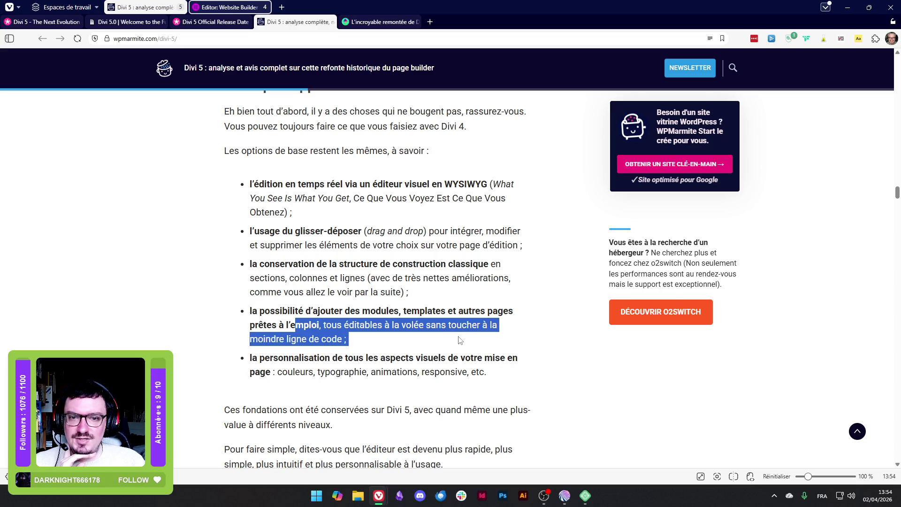
pyautogui.click(257, 322)
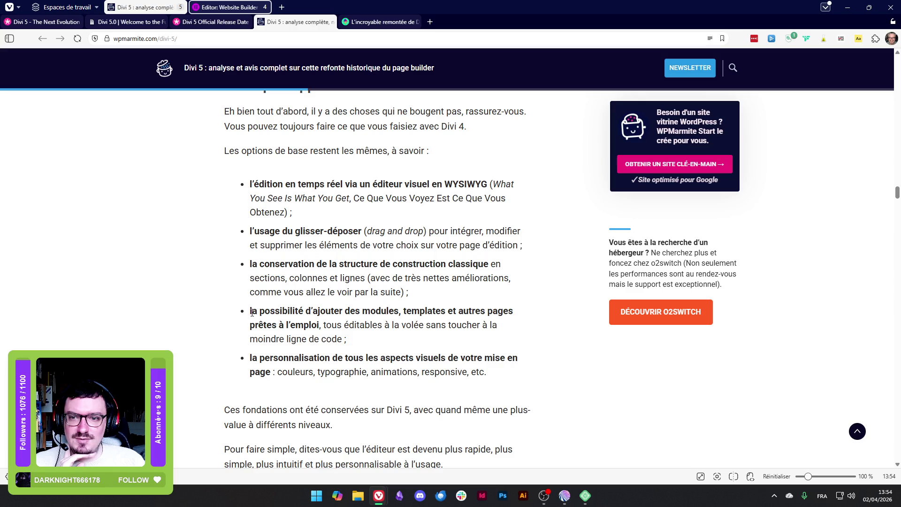
pyautogui.moveTo(252, 310)
pyautogui.mouseDown()
pyautogui.moveTo(297, 312)
pyautogui.moveTo(359, 349)
pyautogui.mouseUp()
pyautogui.click(271, 320)
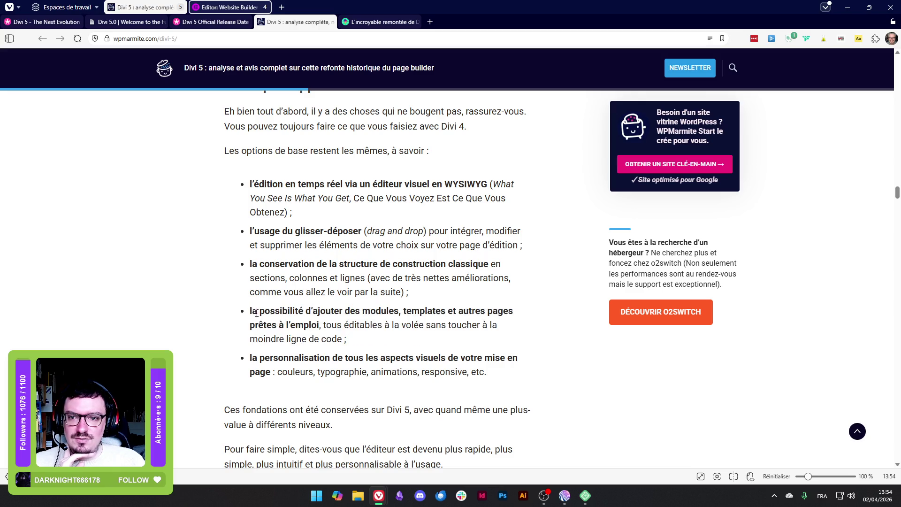
pyautogui.moveTo(250, 312)
pyautogui.mouseDown()
pyautogui.moveTo(345, 328)
pyautogui.moveTo(331, 339)
pyautogui.mouseUp()
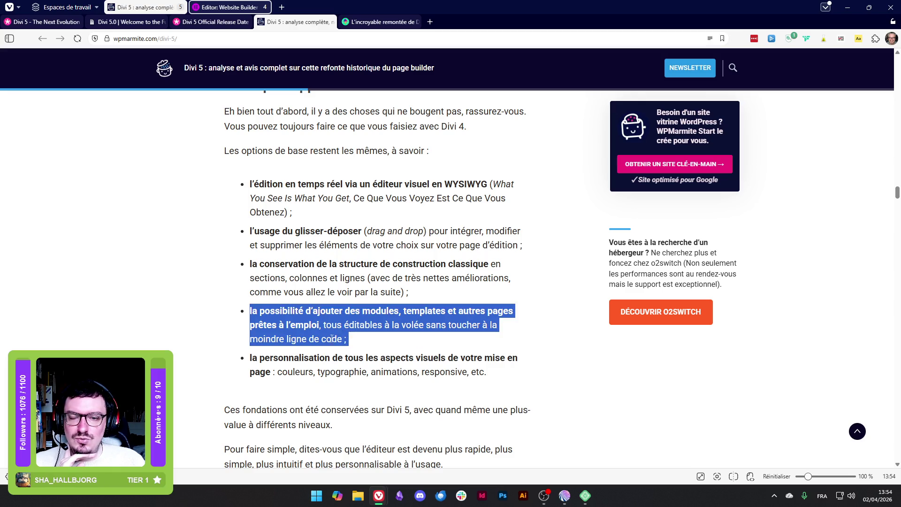
pyautogui.scroll(-1, 216, 319)
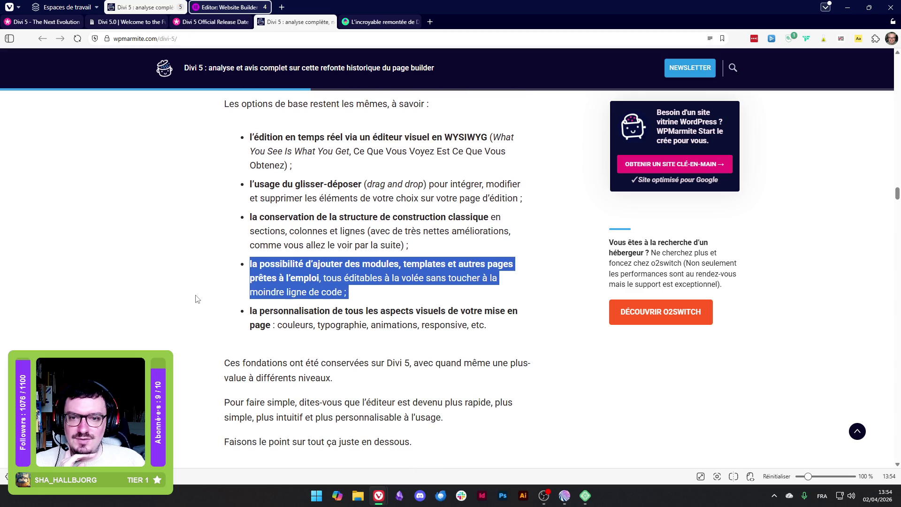
pyautogui.click(285, 273)
pyautogui.moveTo(253, 264); pyautogui.dragTo(371, 296)
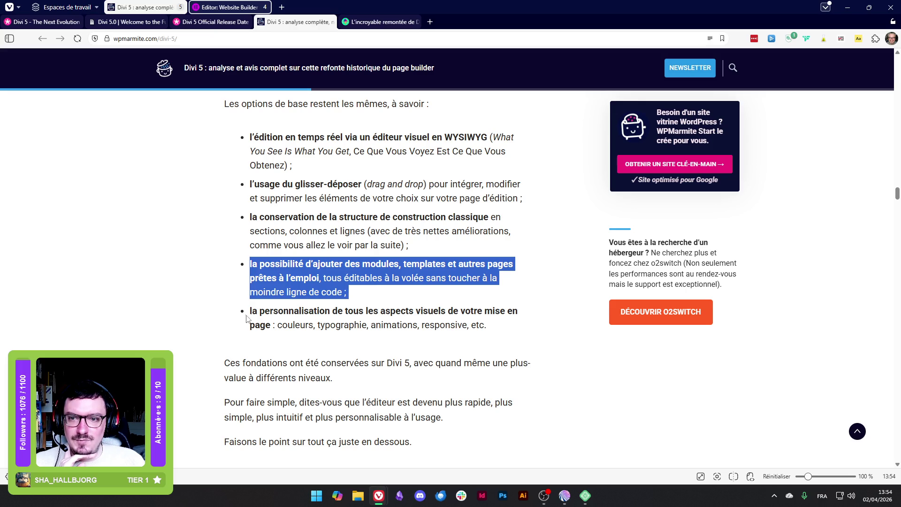
pyautogui.moveTo(248, 312)
pyautogui.mouseDown()
pyautogui.moveTo(474, 312)
pyautogui.moveTo(286, 325)
pyautogui.moveTo(484, 325)
pyautogui.mouseUp()
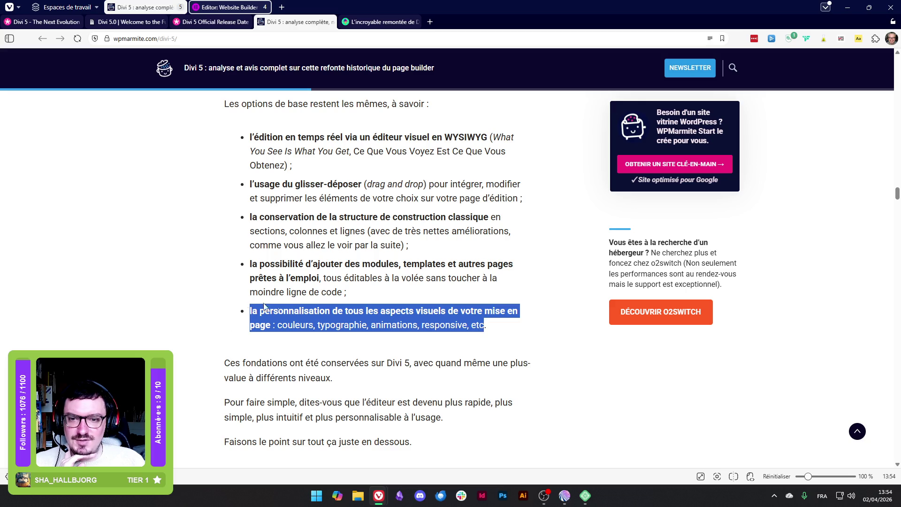
pyautogui.click(201, 324)
pyautogui.scroll(-3, 165, 317)
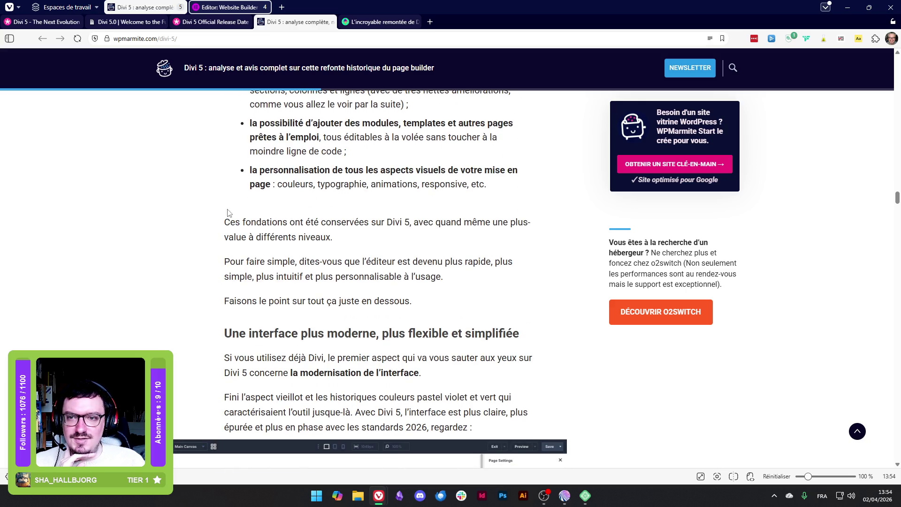
# Highlight the 'Ces fondations' paragraph and scroll down to the interface improvements list
pyautogui.moveTo(223, 220); pyautogui.dragTo(376, 236)
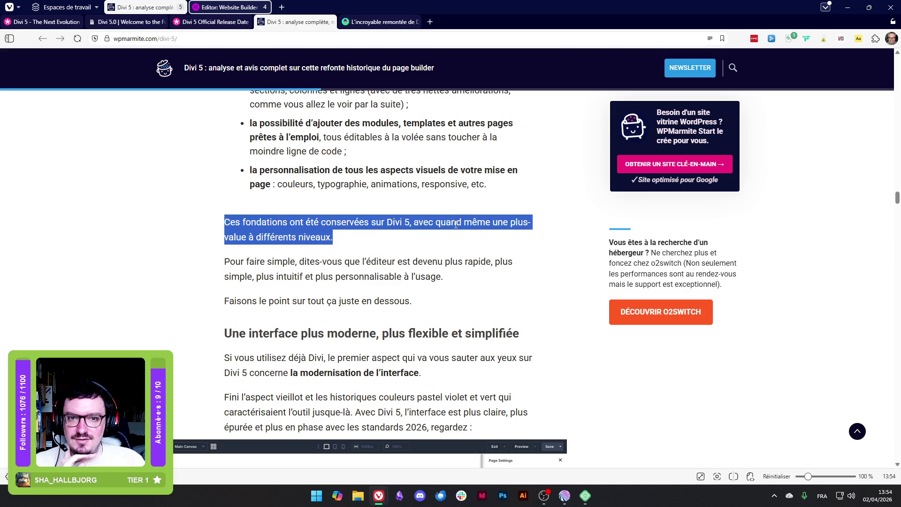
pyautogui.scroll(-1, 165, 269)
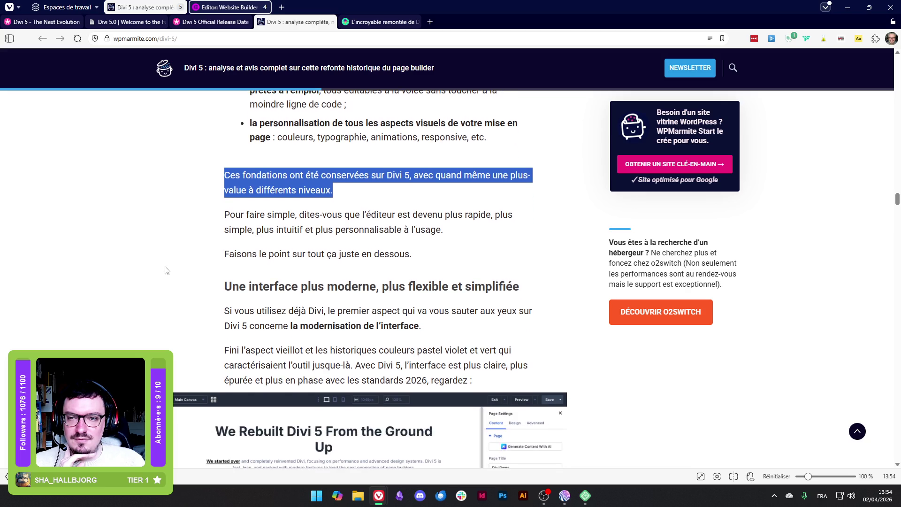
pyautogui.scroll(-2, 165, 271)
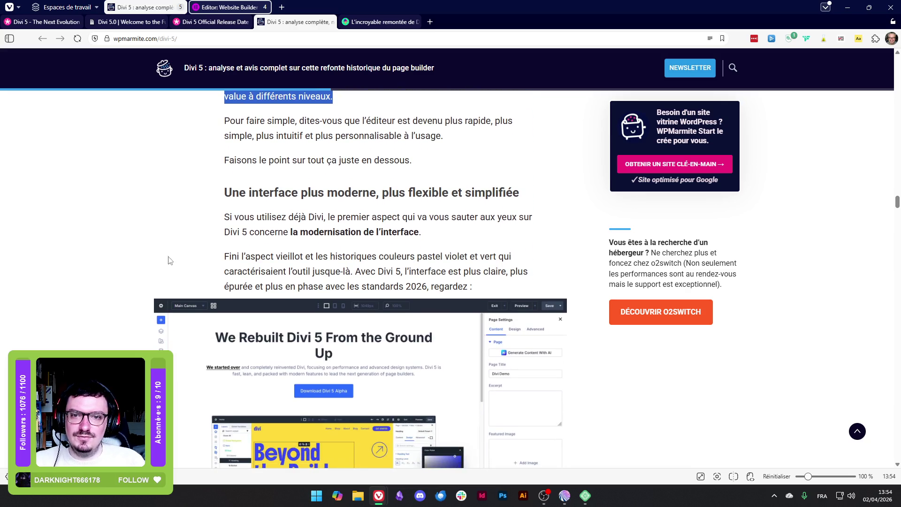
pyautogui.scroll(-7, 166, 225)
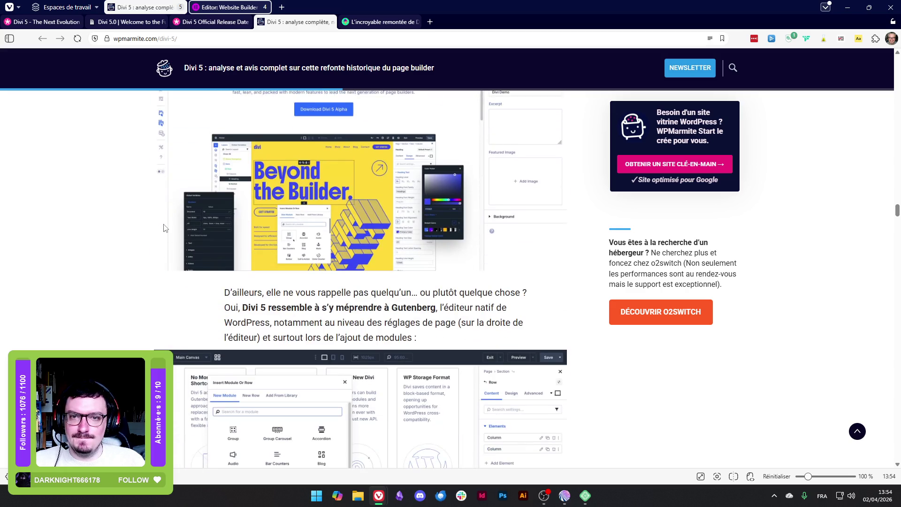
pyautogui.scroll(-6, 165, 228)
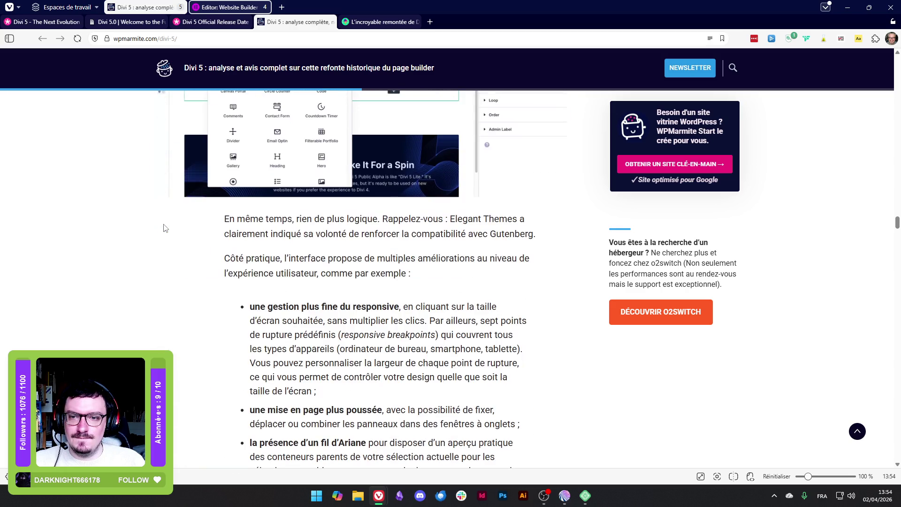
pyautogui.scroll(-2, 164, 228)
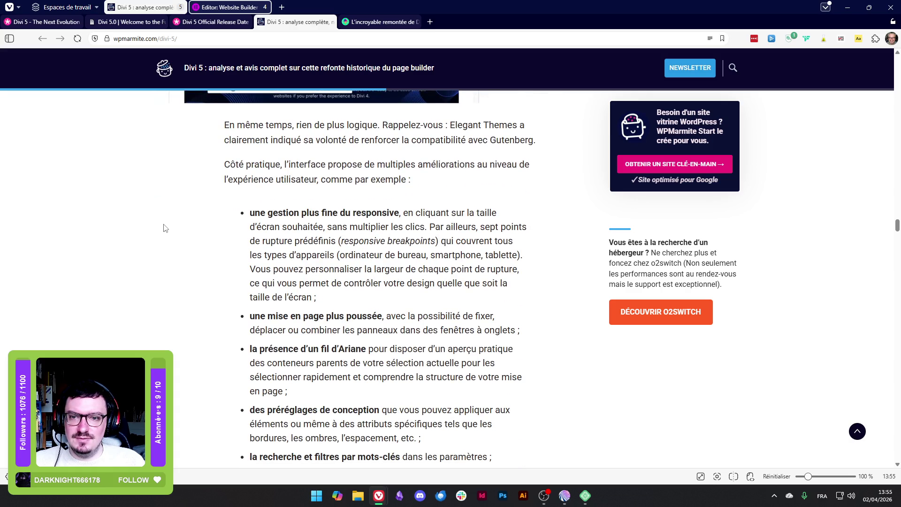
pyautogui.scroll(-2, 165, 228)
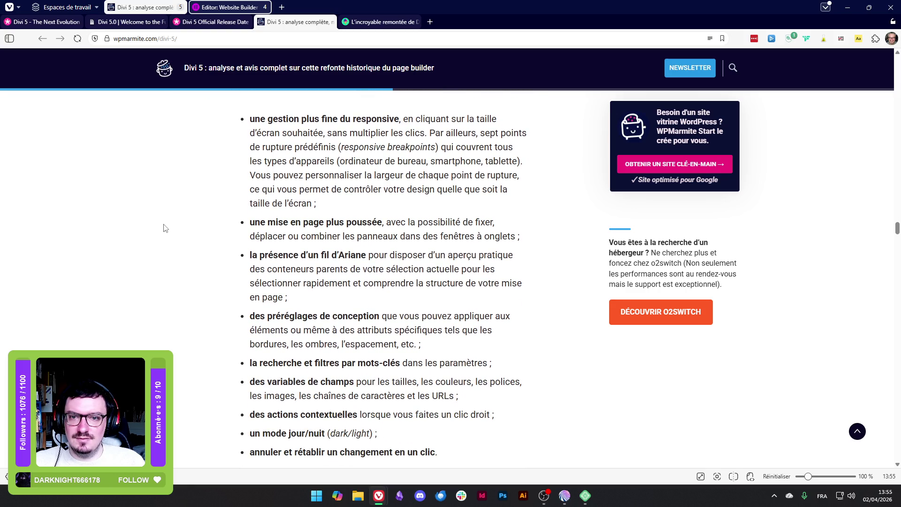
pyautogui.scroll(-1, 161, 227)
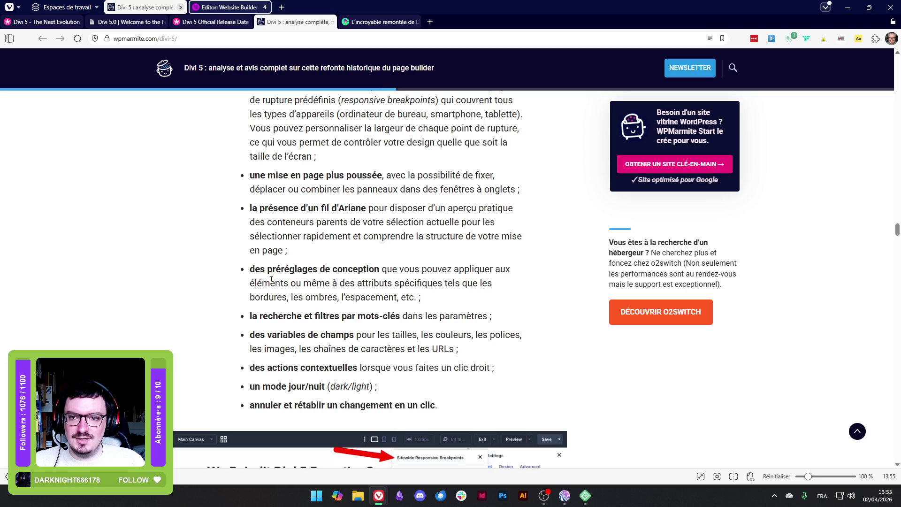
# Highlight the design presets, keyword search and filters, contextual actions, day/night mode and undo/redo bullets
pyautogui.moveTo(267, 269)
pyautogui.mouseDown()
pyautogui.moveTo(511, 271)
pyautogui.moveTo(458, 286)
pyautogui.moveTo(253, 284)
pyautogui.moveTo(478, 282)
pyautogui.moveTo(291, 298)
pyautogui.moveTo(414, 298)
pyautogui.mouseUp()
pyautogui.scroll(-2, 491, 285)
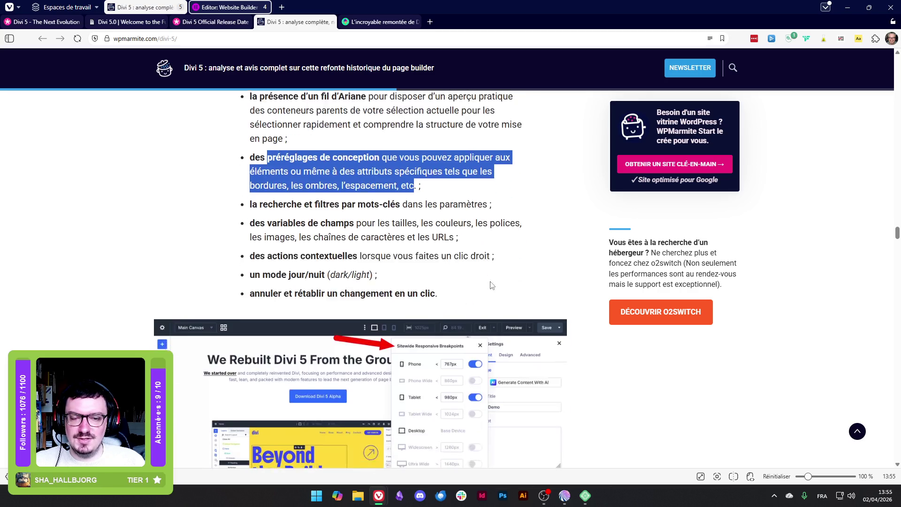
pyautogui.click(296, 133)
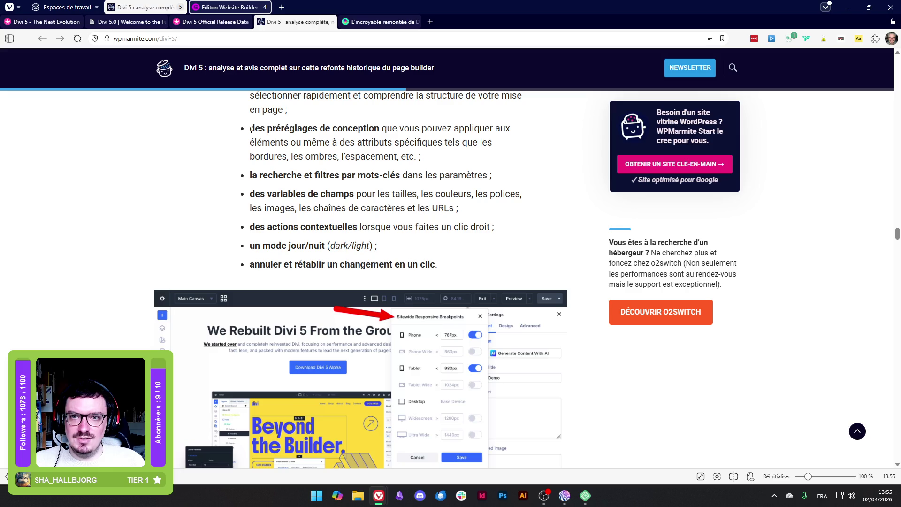
pyautogui.moveTo(251, 129); pyautogui.dragTo(453, 159)
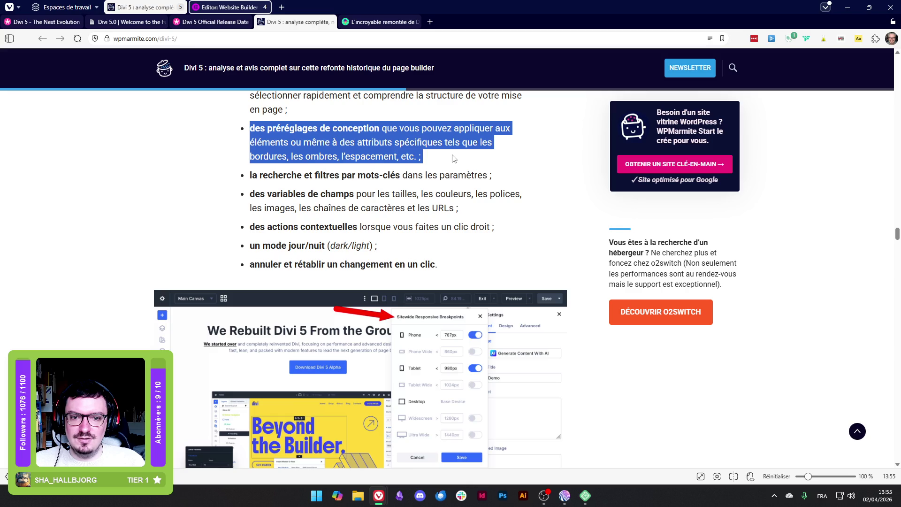
pyautogui.moveTo(250, 175); pyautogui.dragTo(491, 179)
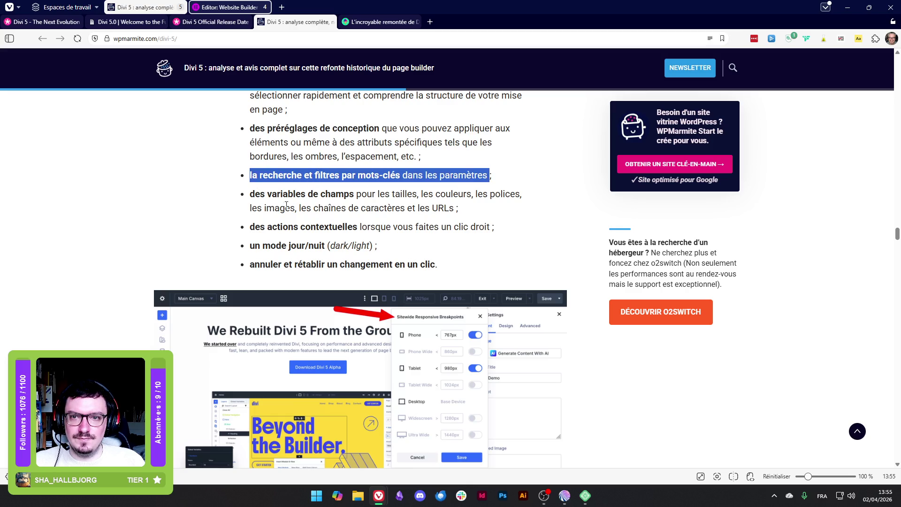
pyautogui.moveTo(250, 194)
pyautogui.mouseDown()
pyautogui.moveTo(462, 192)
pyautogui.moveTo(305, 194)
pyautogui.moveTo(407, 226)
pyautogui.moveTo(486, 215)
pyautogui.mouseUp()
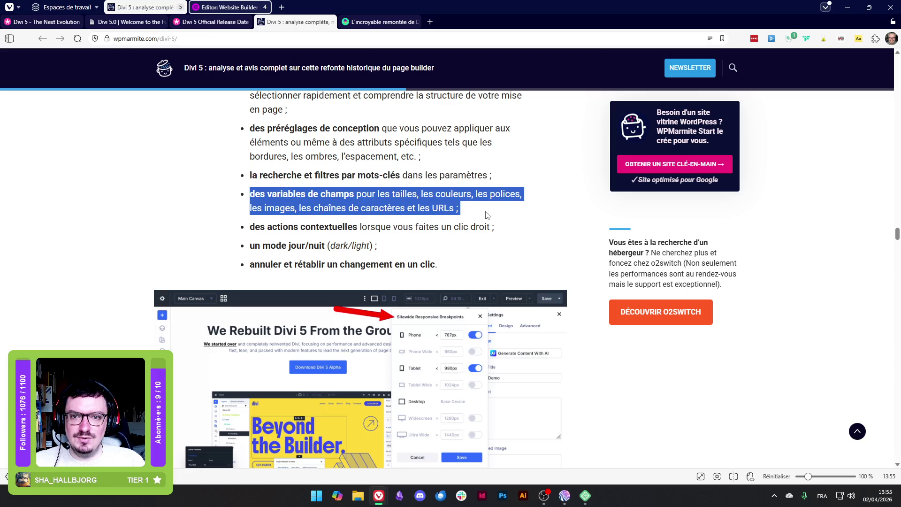
pyautogui.moveTo(255, 227); pyautogui.dragTo(502, 230)
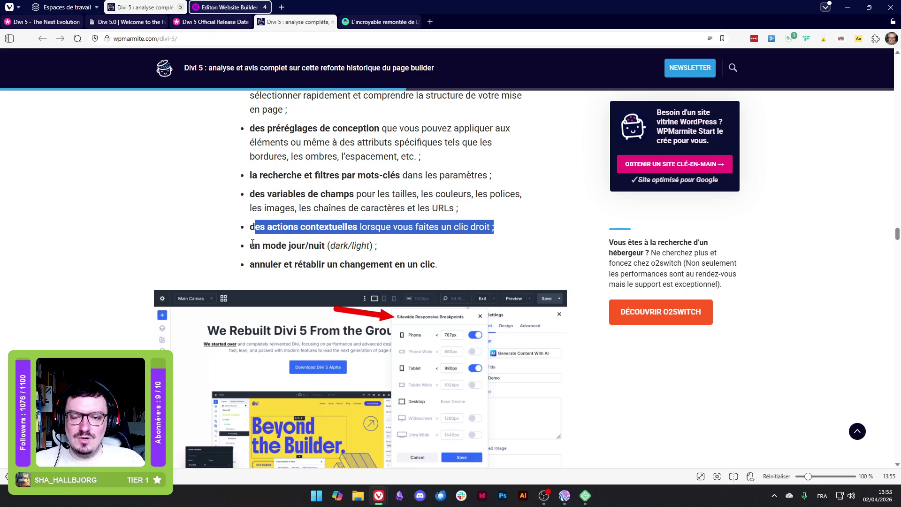
pyautogui.moveTo(251, 245); pyautogui.dragTo(377, 247)
pyautogui.moveTo(257, 264); pyautogui.dragTo(453, 259)
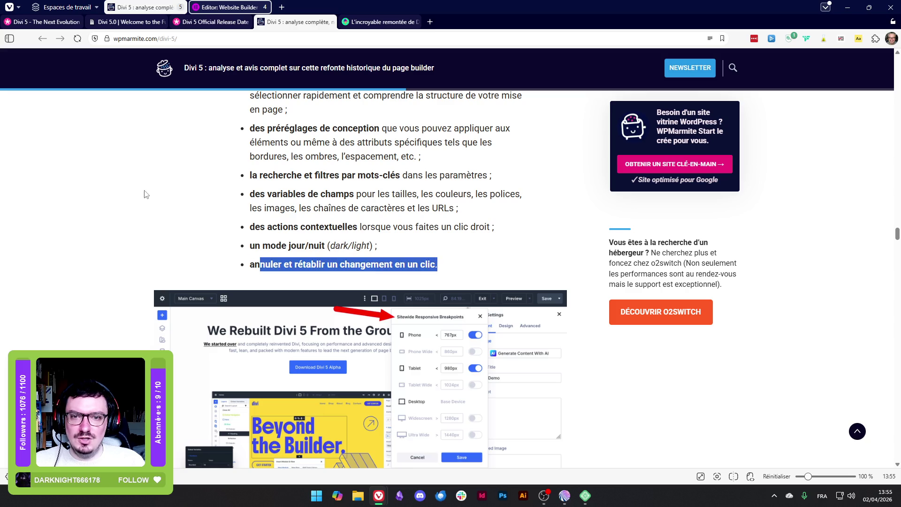
pyautogui.click(141, 202)
# Scroll to the 'Un éditeur 2 à 4 fois plus rapide' heading and highlight 'plus rapide'
pyautogui.scroll(-1, 138, 210)
pyautogui.scroll(-5, 137, 210)
pyautogui.scroll(-3, 212, 273)
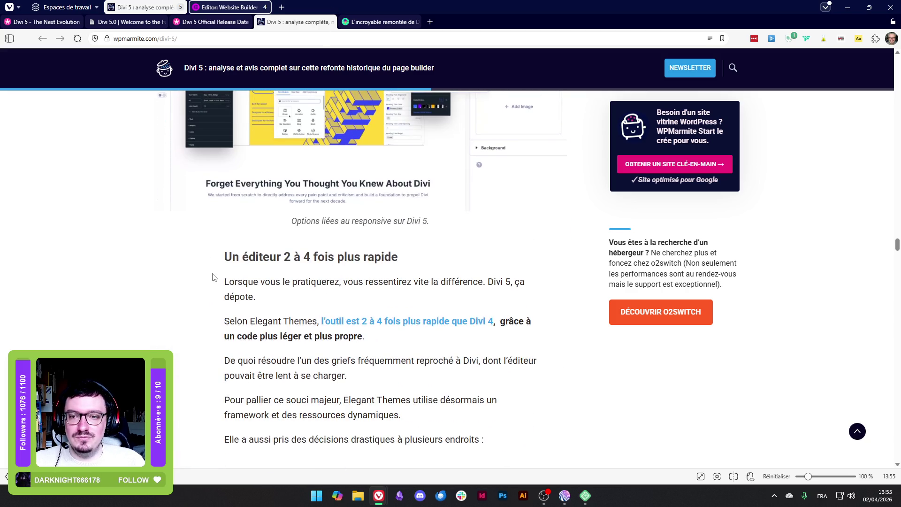
pyautogui.moveTo(344, 257); pyautogui.dragTo(398, 258)
pyautogui.click(402, 268)
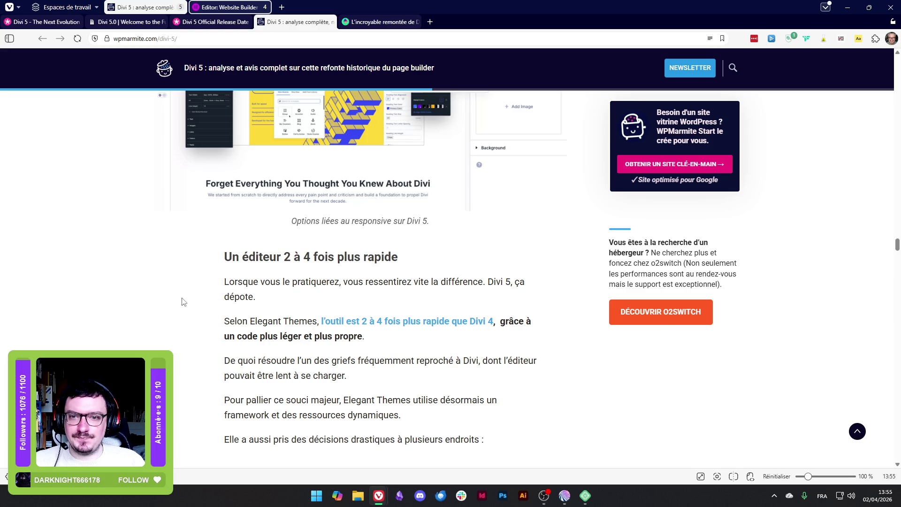
pyautogui.moveTo(210, 260); pyautogui.dragTo(414, 257)
pyautogui.click(208, 280)
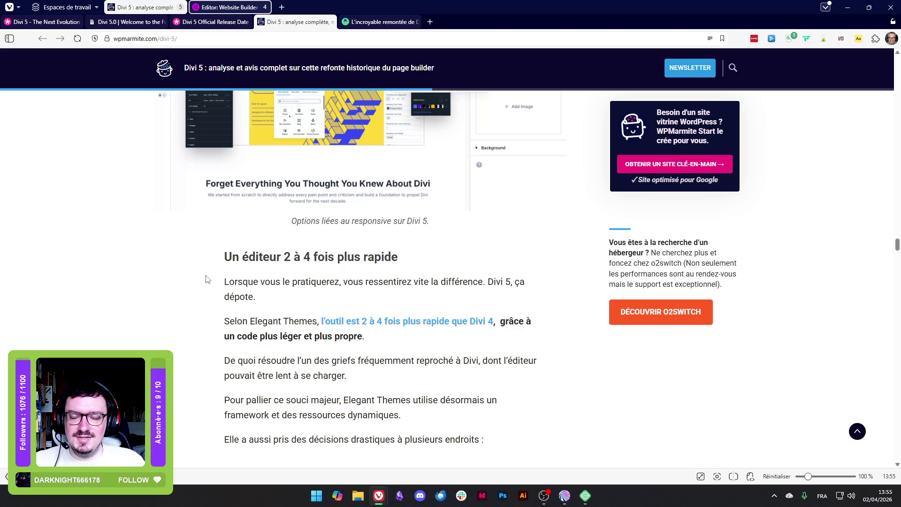
# Read past the performance bullets and feature cards to the Layout Builder et Design System section and its Flexbox video
pyautogui.scroll(-2, 205, 284)
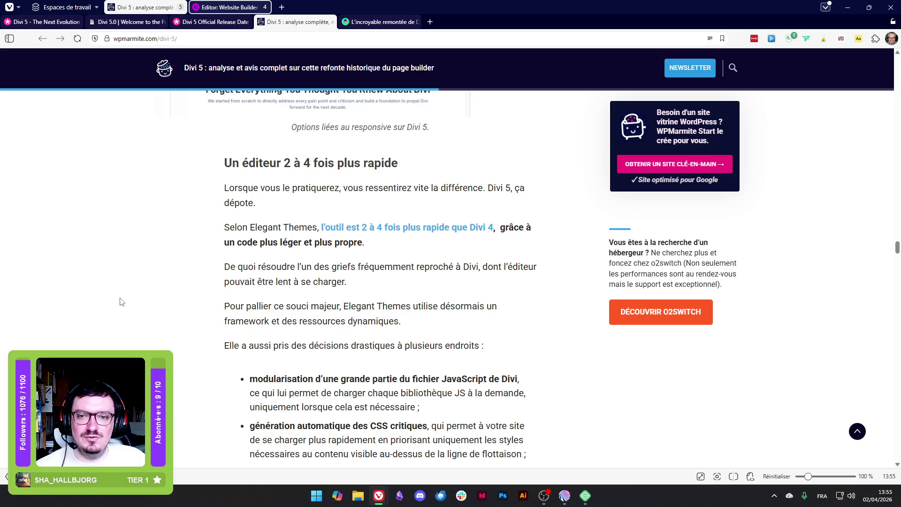
pyautogui.scroll(-3, 121, 301)
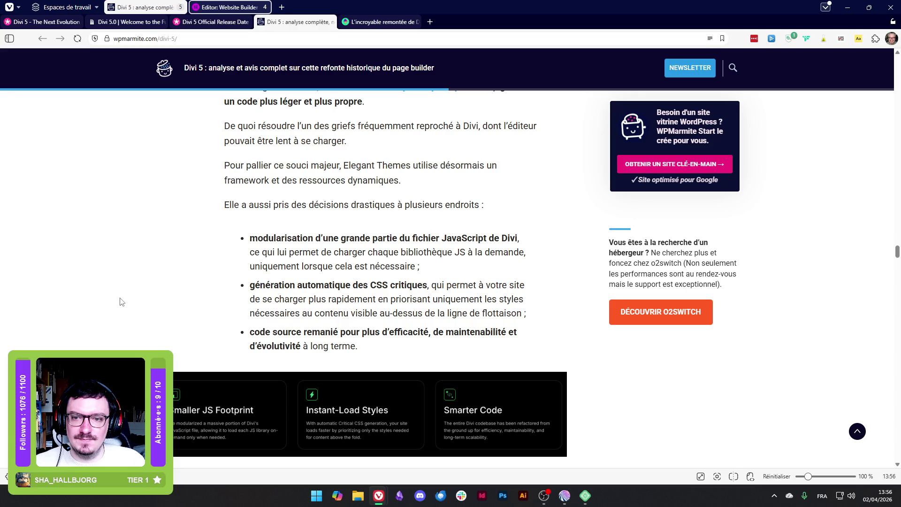
pyautogui.scroll(-1, 121, 302)
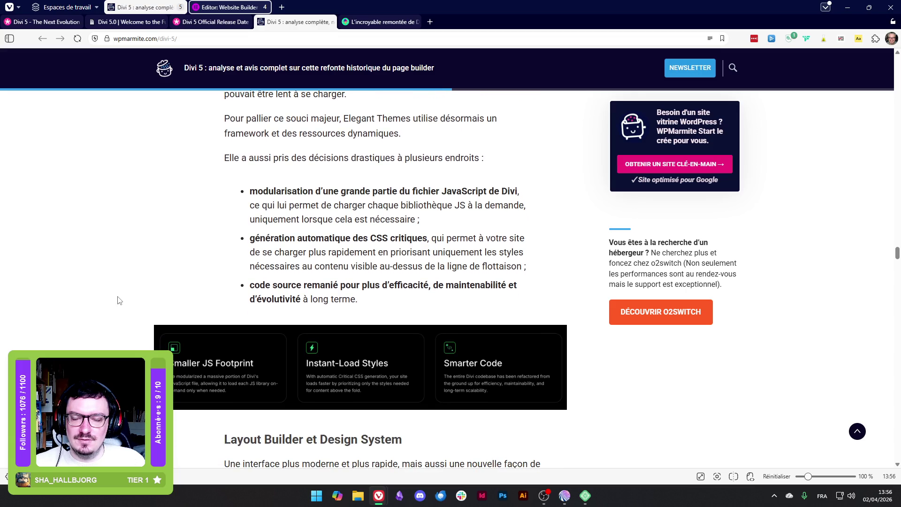
pyautogui.scroll(-3, 118, 300)
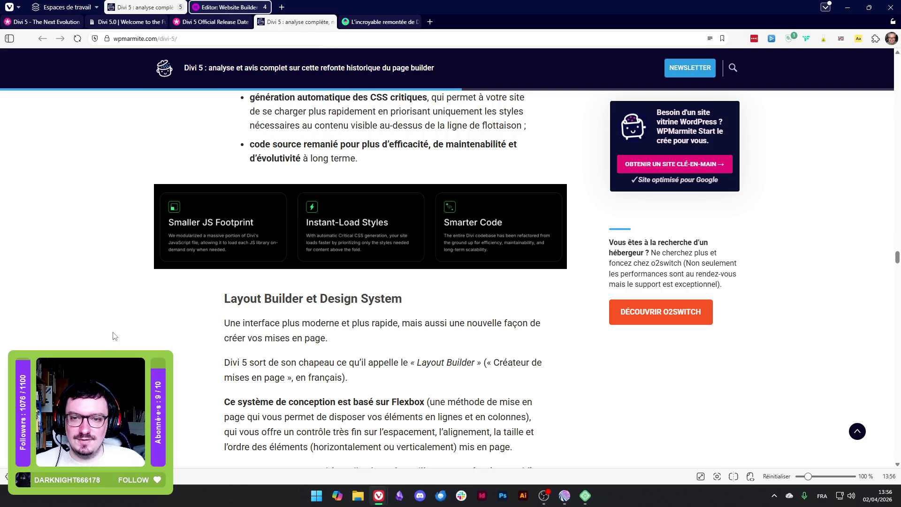
pyautogui.scroll(-2, 113, 336)
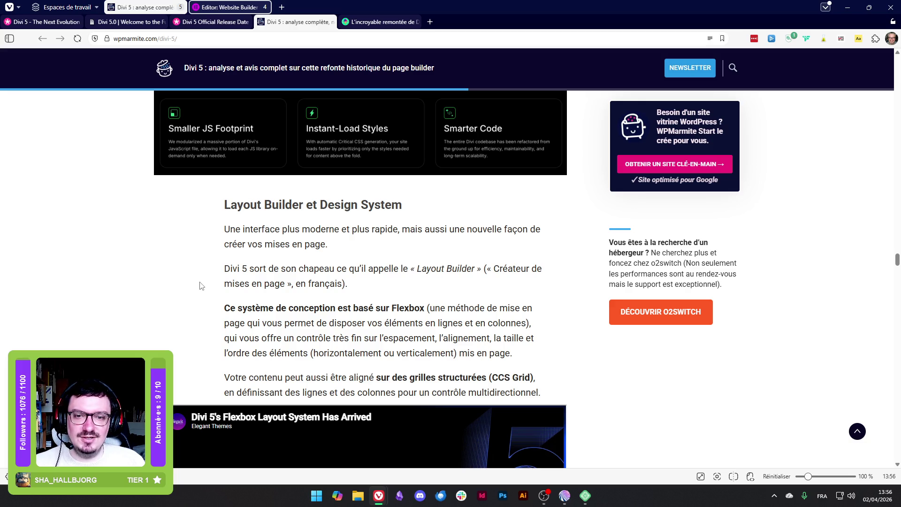
pyautogui.scroll(-3, 199, 281)
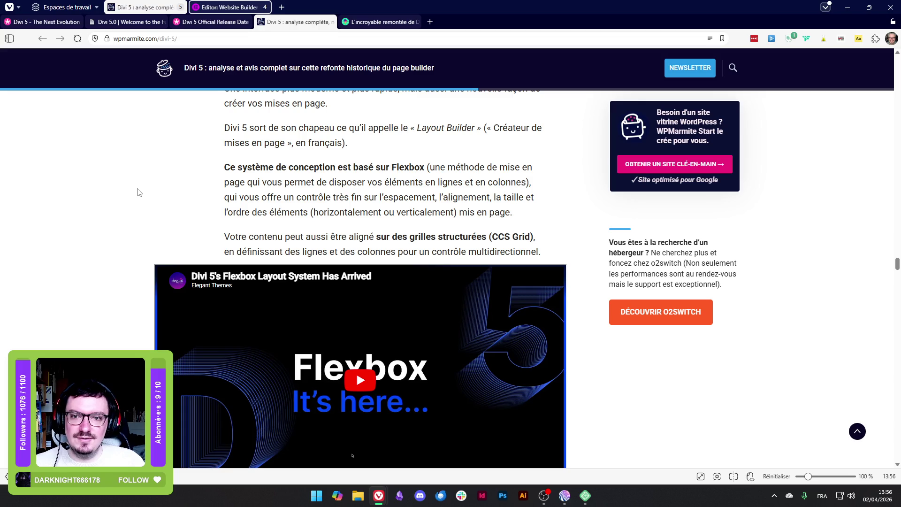
pyautogui.scroll(-2, 139, 192)
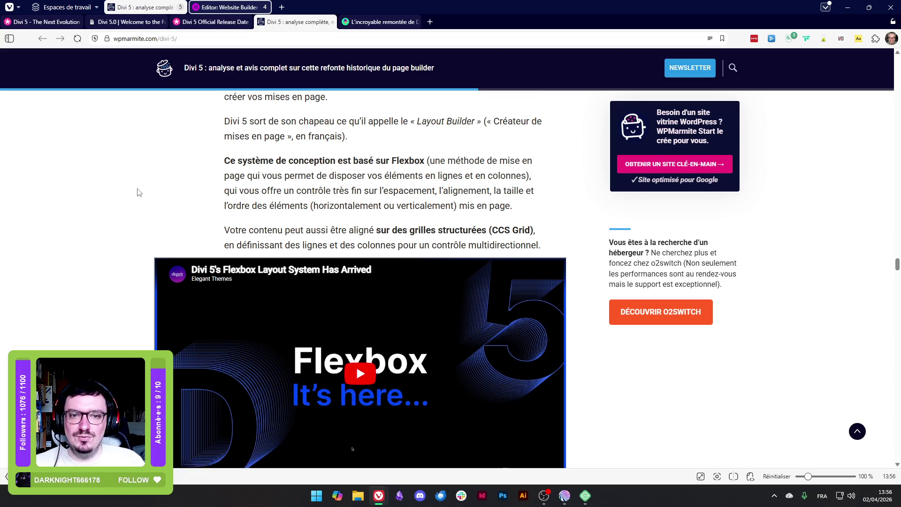
# Open 'Divi 5's Flexbox Layout System Has Arrived' on YouTube, skip the ad and watch full screen
pyautogui.click(353, 212)
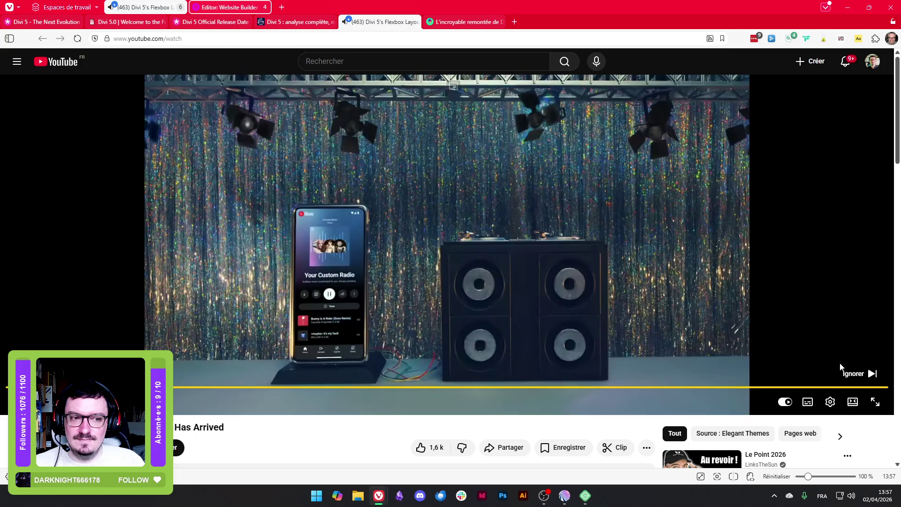
pyautogui.click(857, 373)
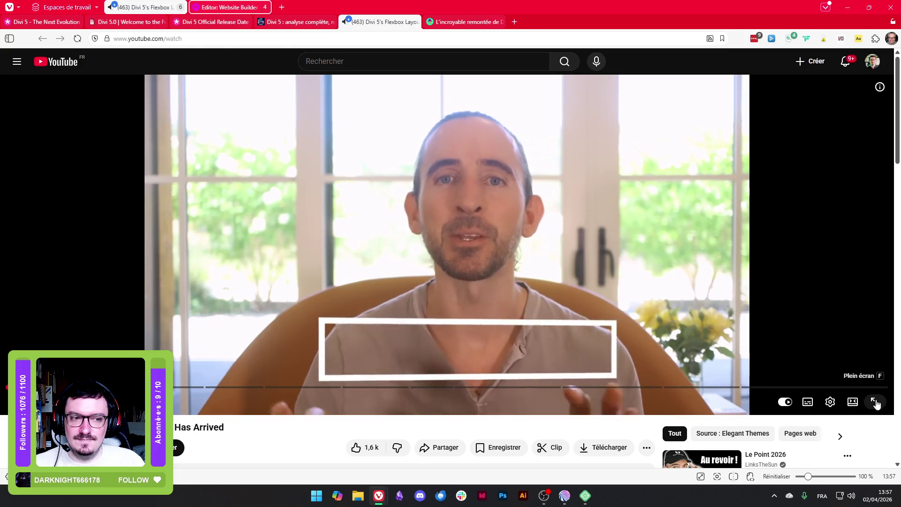
pyautogui.click(876, 402)
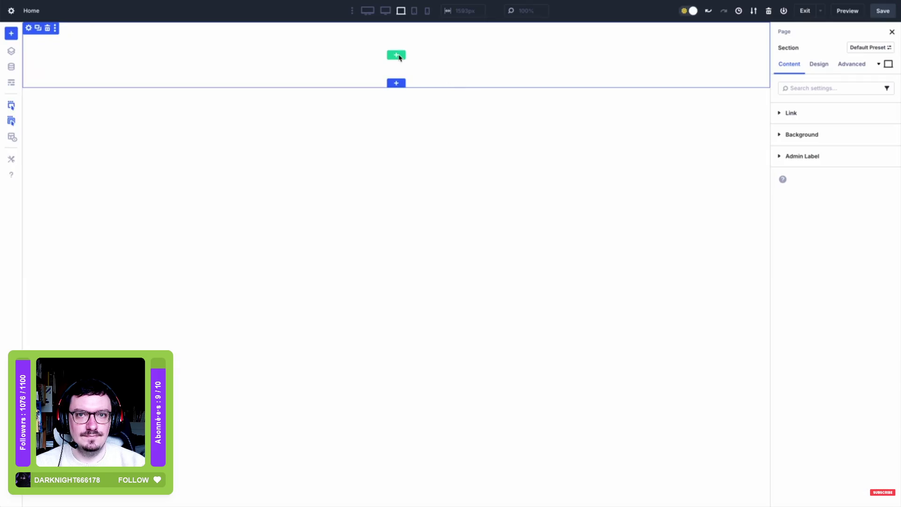
# Watch the demo add a row with a 1/3-width hexagon column and duplicate it to eight columns
pyautogui.click(399, 56)
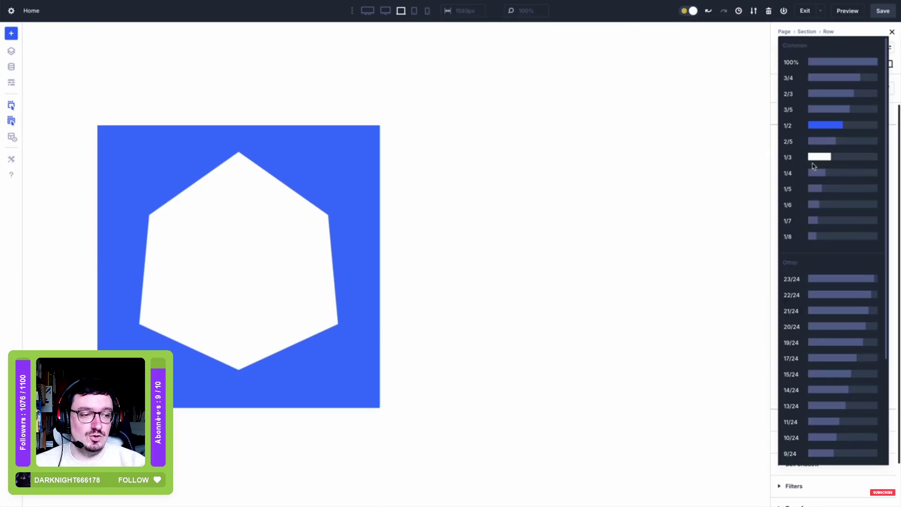
pyautogui.scroll(5, 817, 169)
pyautogui.click(823, 173)
pyautogui.doubleClick(796, 118)
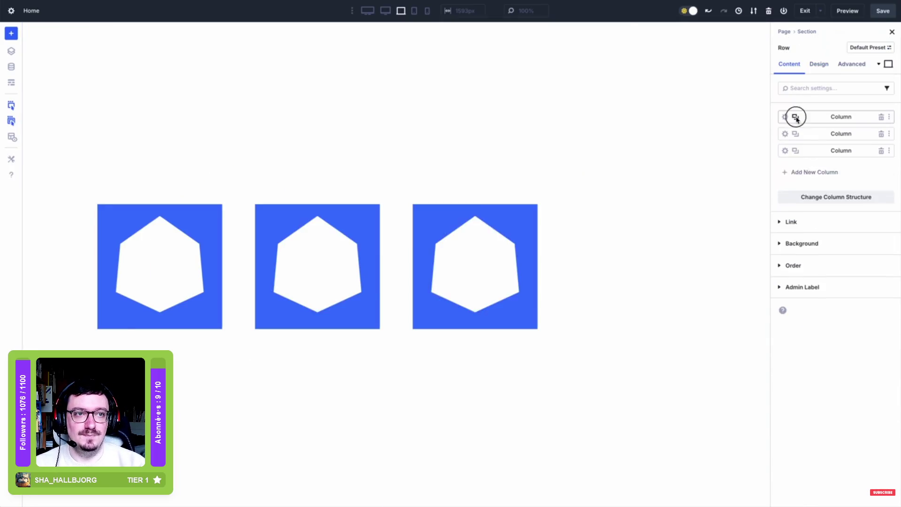
pyautogui.doubleClick(795, 118)
pyautogui.doubleClick(795, 117)
pyautogui.click(795, 117)
# Watch the row's layout get Wrap enabled, vertical and horizontal gaps set to 0, and justify center
pyautogui.click(817, 63)
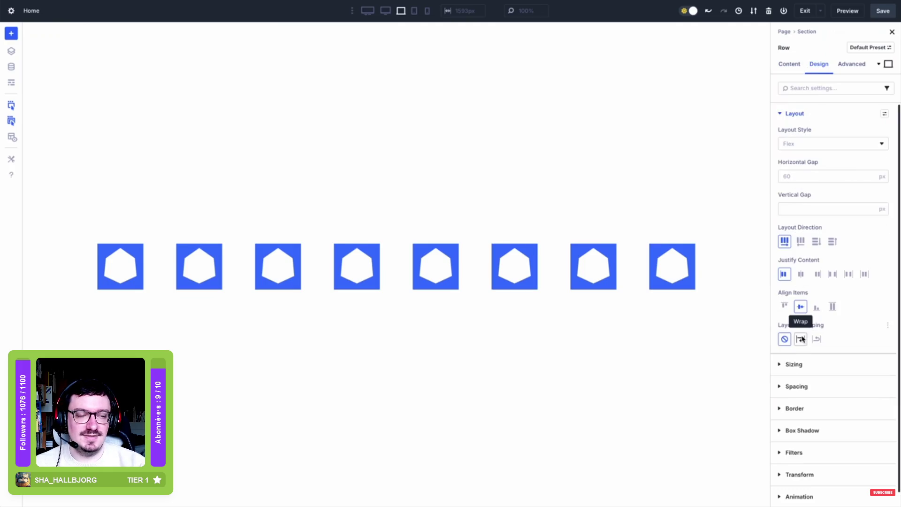
pyautogui.click(801, 339)
pyautogui.click(826, 209)
pyautogui.write('0')
pyautogui.doubleClick(787, 176)
pyautogui.write('0')
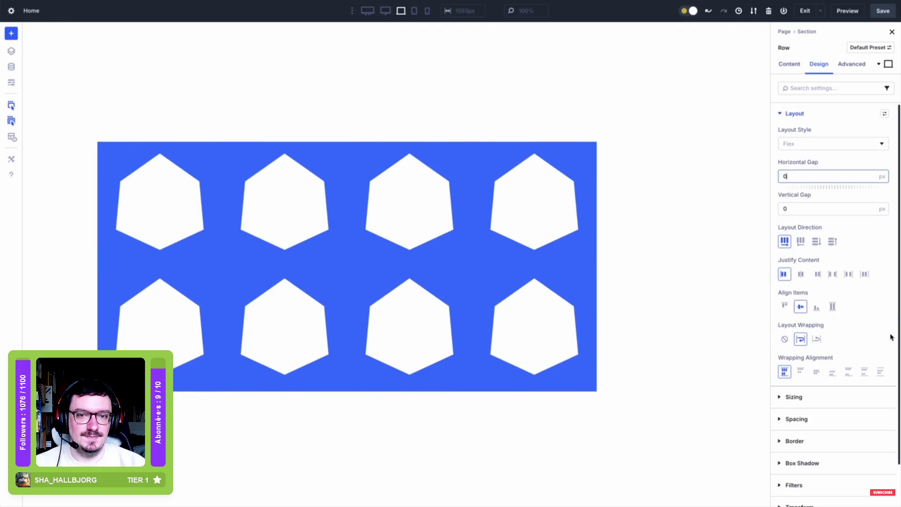
pyautogui.click(801, 274)
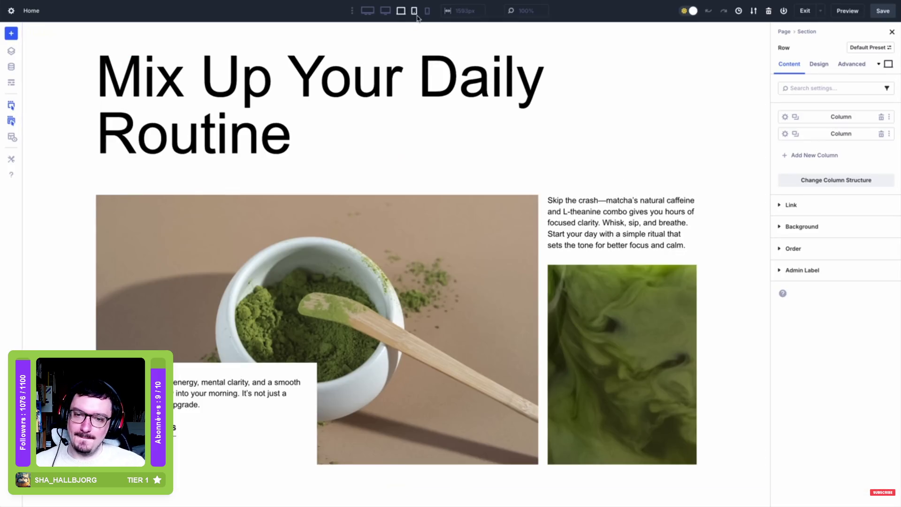
# Watch the row switch to a two-column structure on tablet and a single column on phone
pyautogui.click(414, 10)
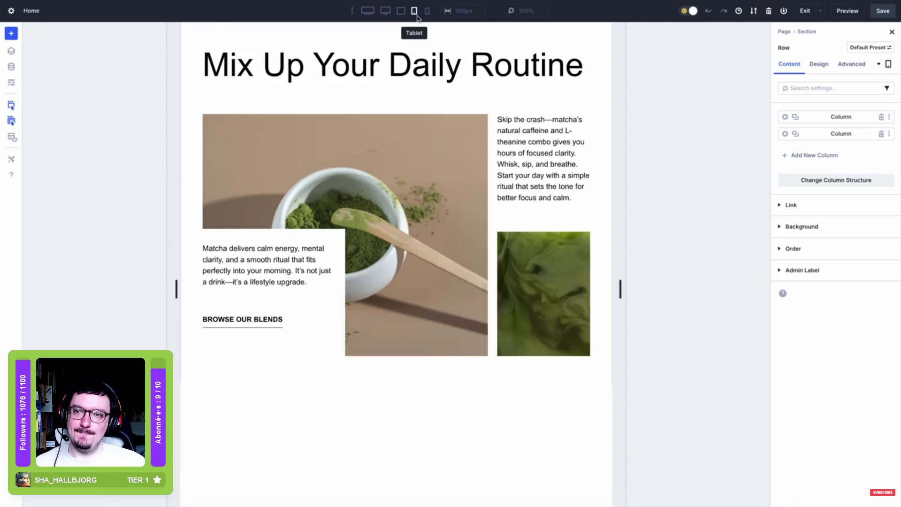
pyautogui.click(799, 180)
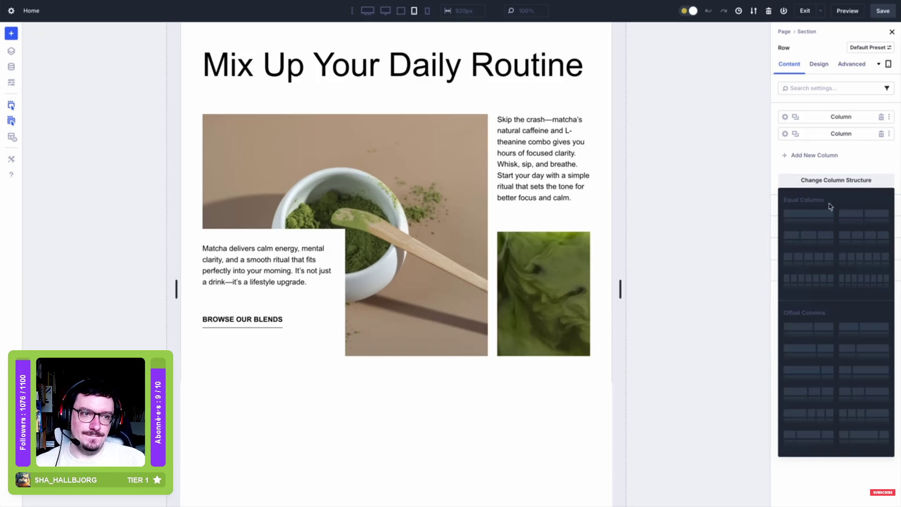
pyautogui.click(857, 216)
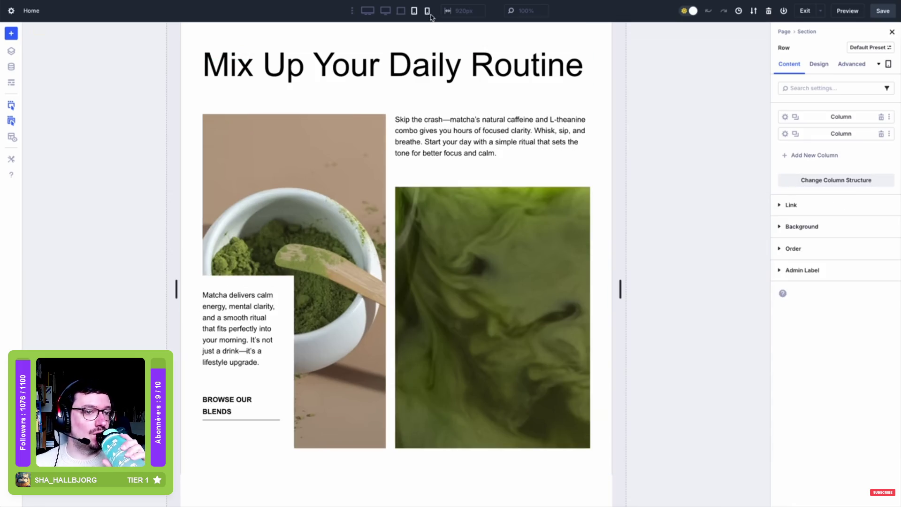
pyautogui.click(428, 12)
pyautogui.click(822, 181)
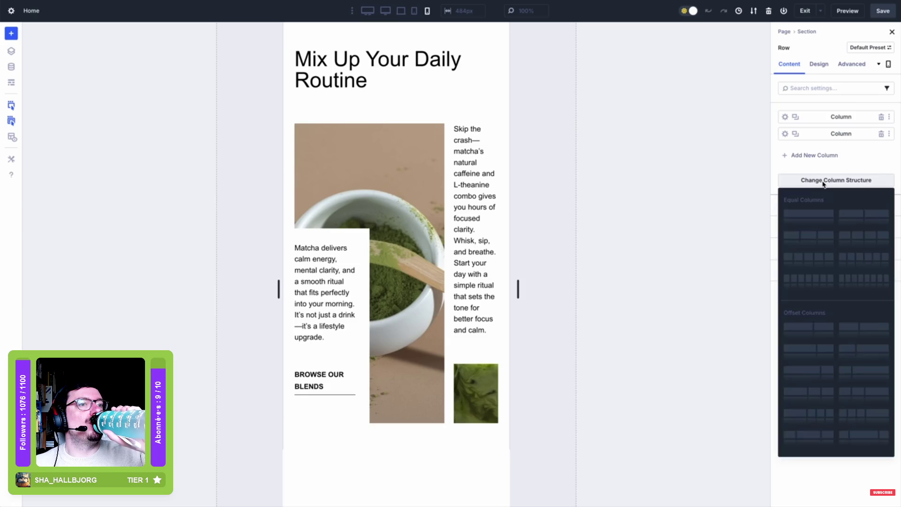
pyautogui.click(808, 218)
# Watch the second column's layout set to row-reverse with a 32 px gap, previewed on tablet and desktop
pyautogui.click(785, 134)
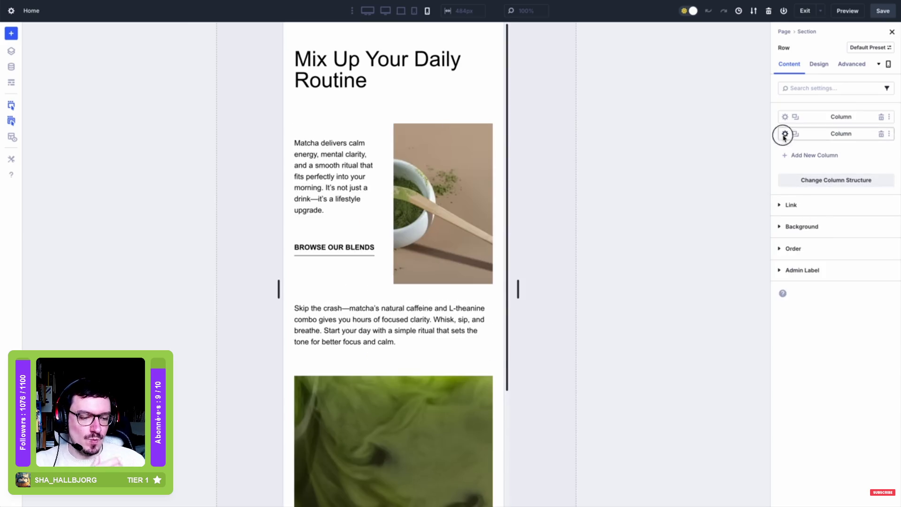
pyautogui.click(819, 65)
pyautogui.click(809, 116)
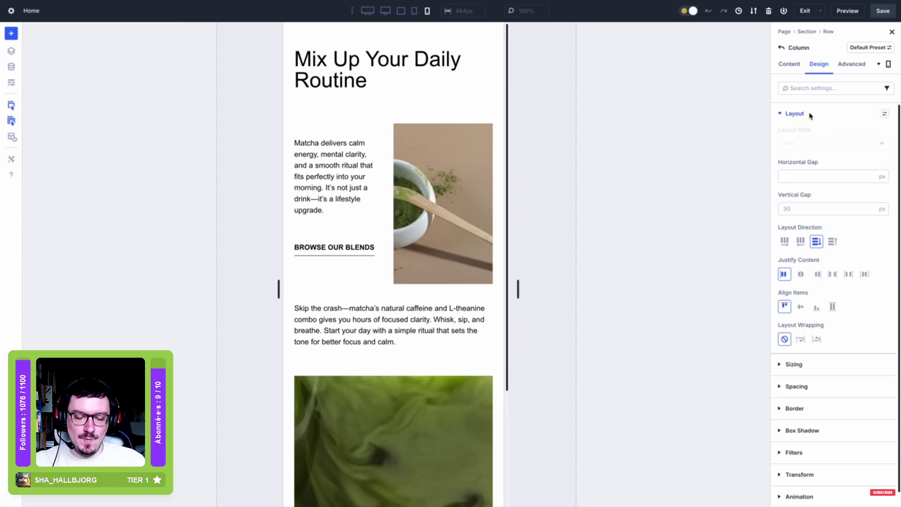
pyautogui.click(785, 242)
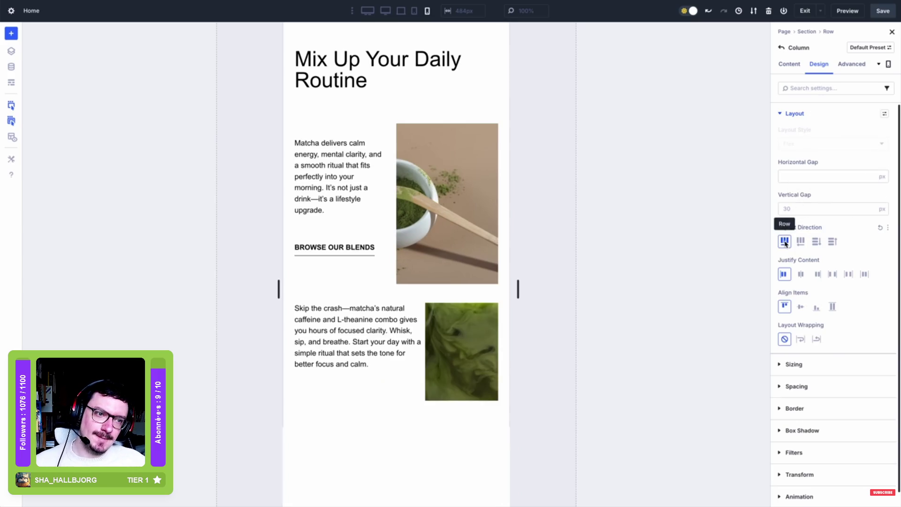
pyautogui.click(800, 242)
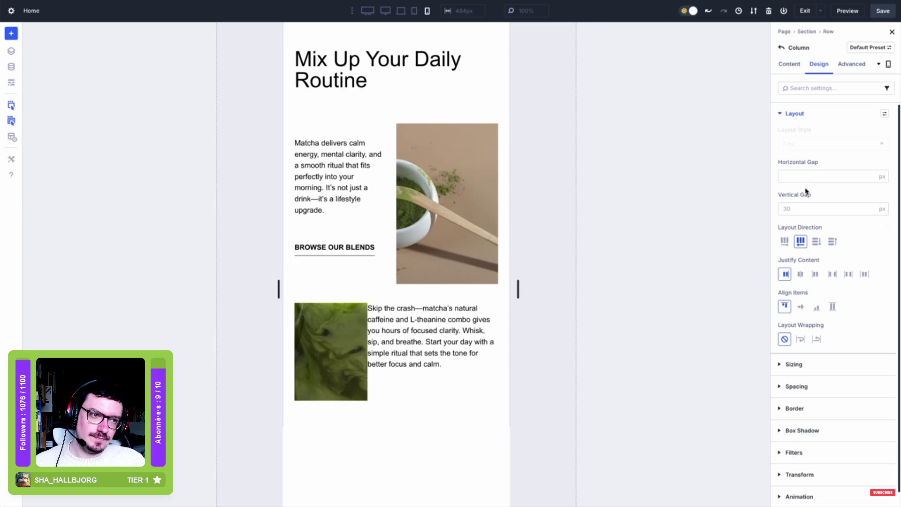
pyautogui.moveTo(805, 187); pyautogui.dragTo(812, 187)
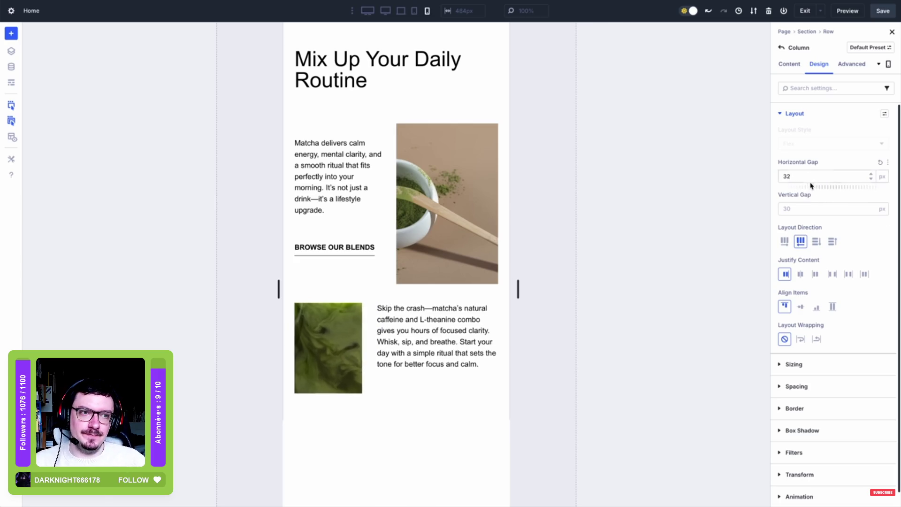
pyautogui.click(415, 11)
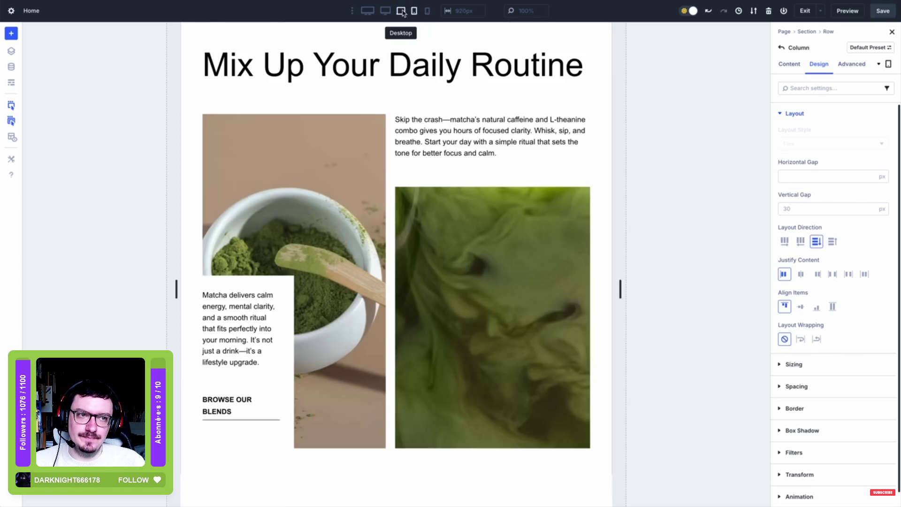
pyautogui.click(401, 10)
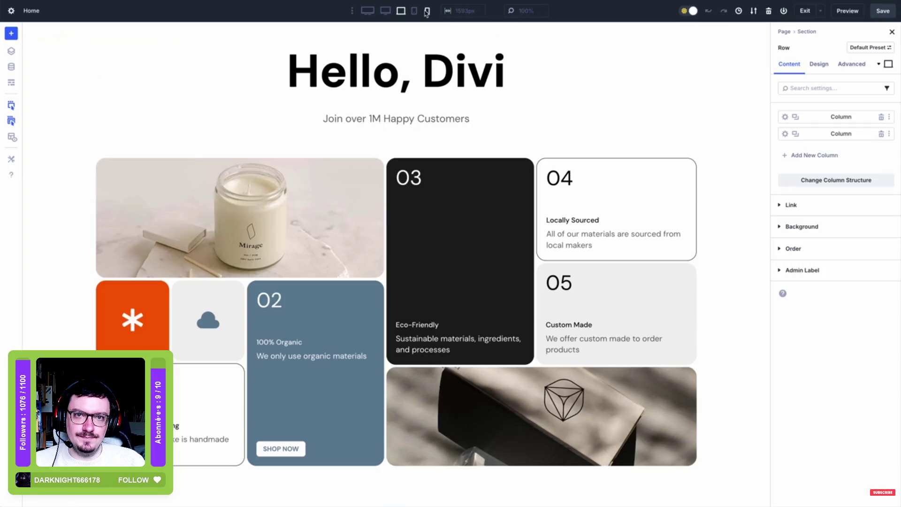
# Watch the Hello, Divi page get a new phone column structure and the 01 card moved above the tiles
pyautogui.click(427, 12)
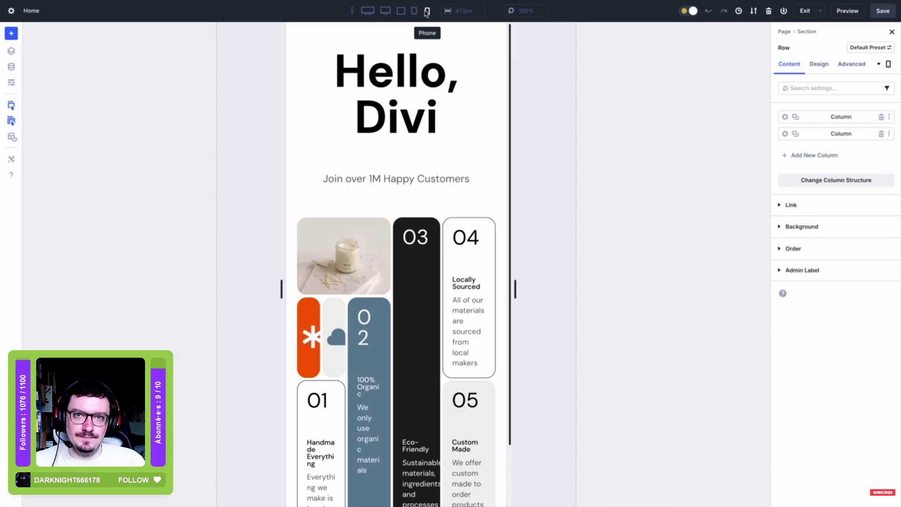
pyautogui.click(829, 181)
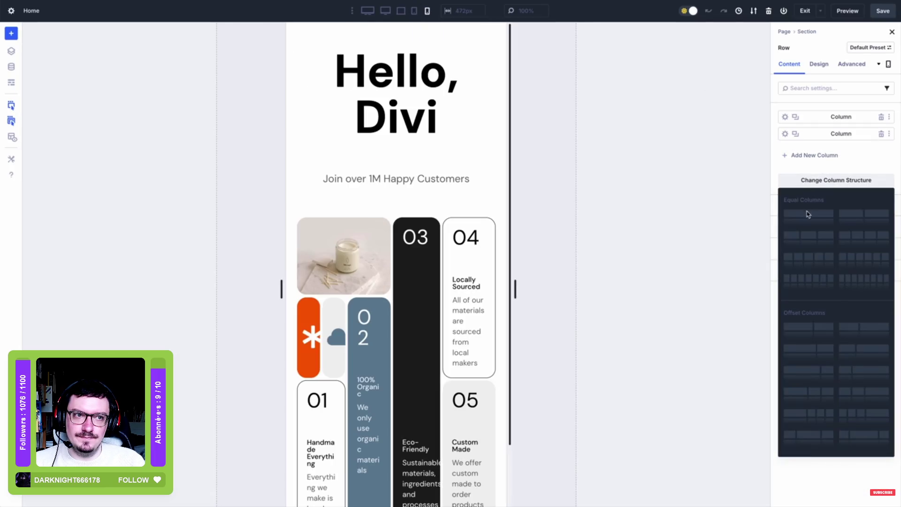
pyautogui.click(808, 215)
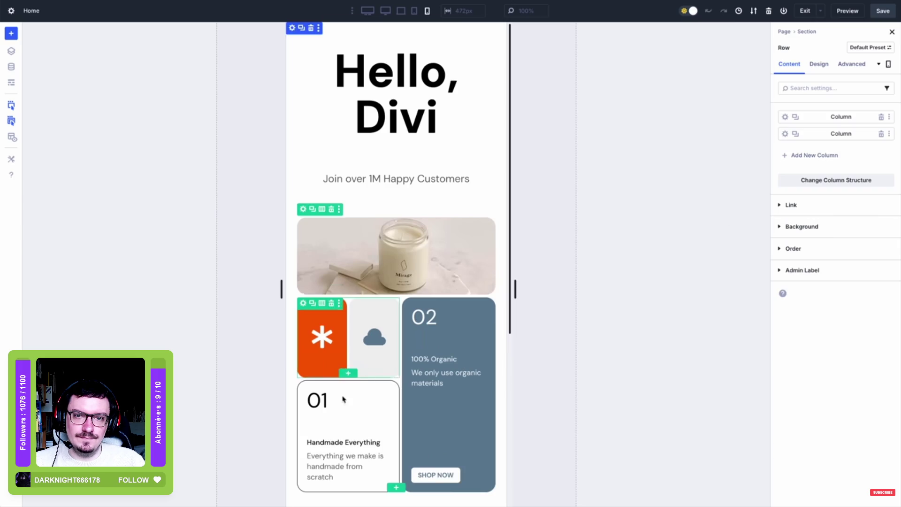
pyautogui.click(303, 389)
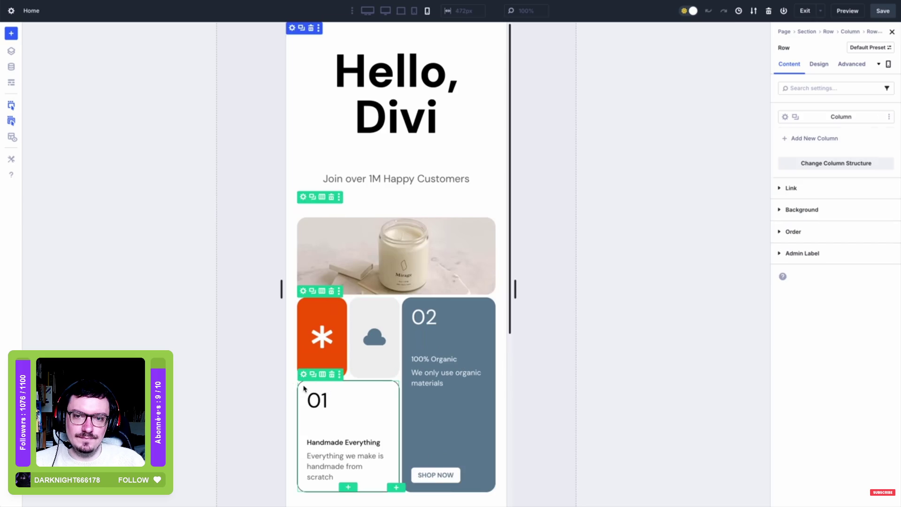
pyautogui.click(798, 233)
pyautogui.click(876, 266)
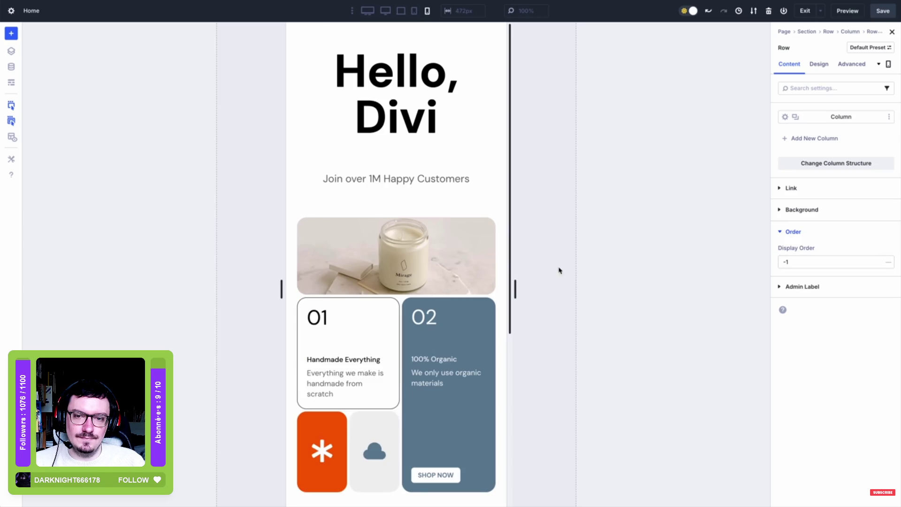
# Watch the candle image's display order moved to the bottom, compared between desktop and phone views
pyautogui.click(469, 255)
pyautogui.click(797, 208)
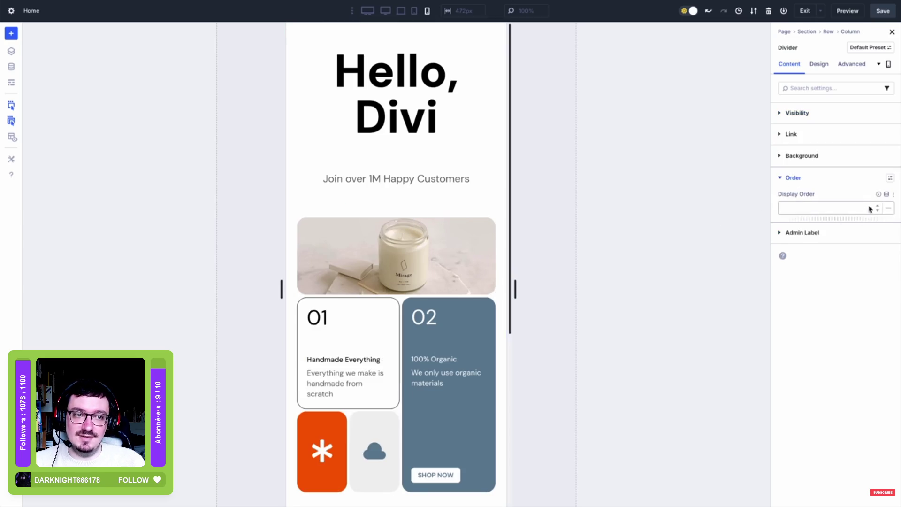
pyautogui.click(878, 207)
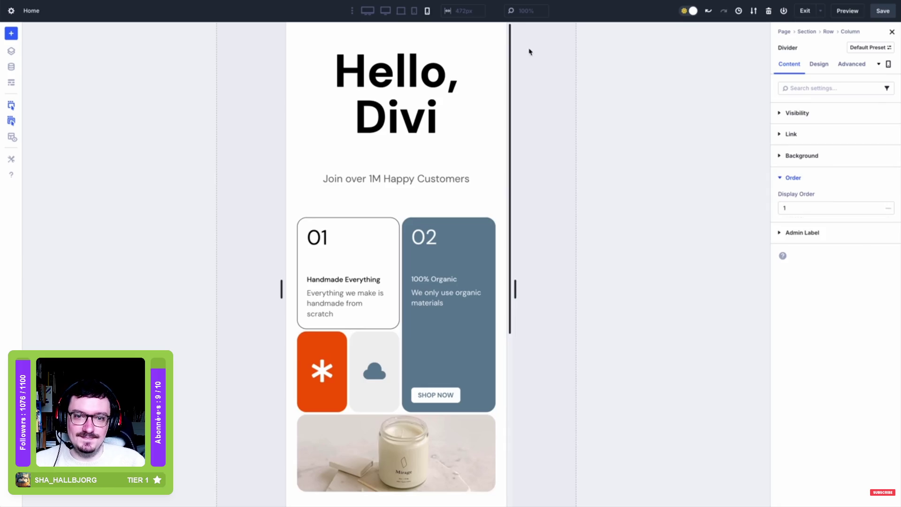
pyautogui.click(401, 12)
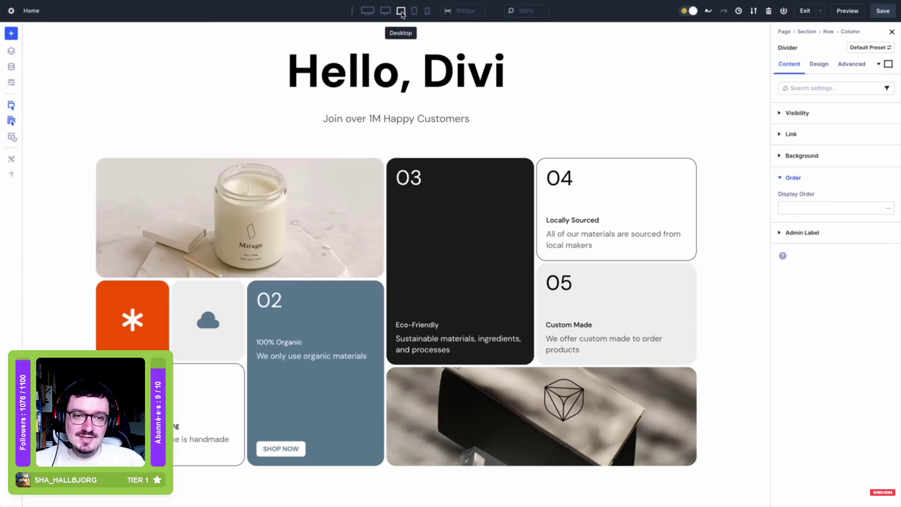
pyautogui.click(427, 11)
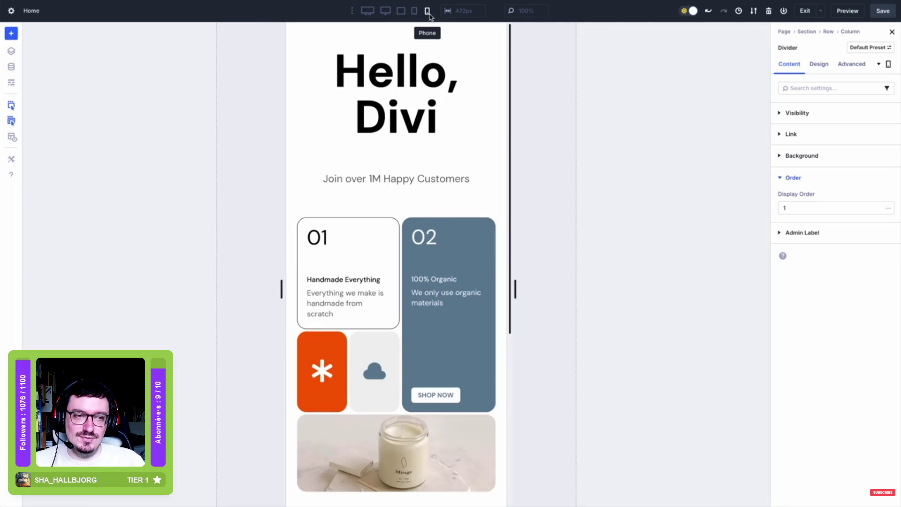
pyautogui.click(405, 15)
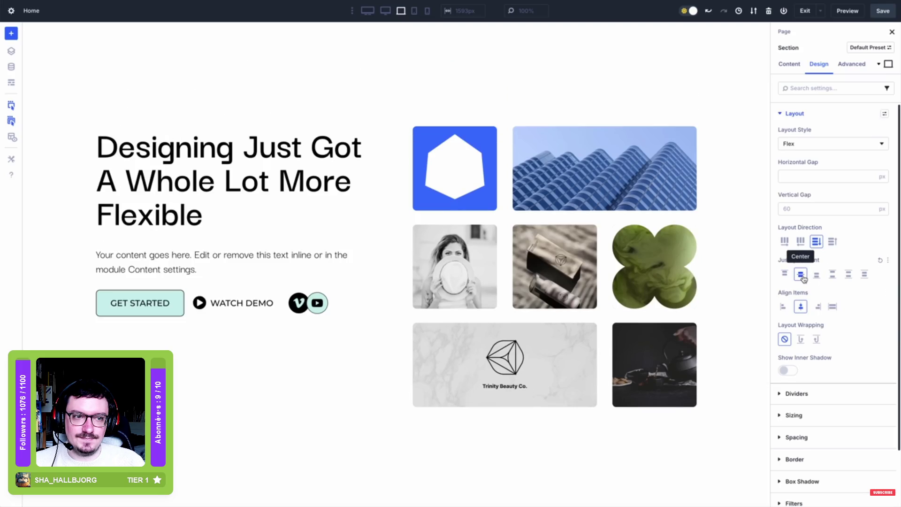
# Follow the hero section's Flex layout settings, pausing and resuming the video
pyautogui.click(817, 277)
pyautogui.click(801, 276)
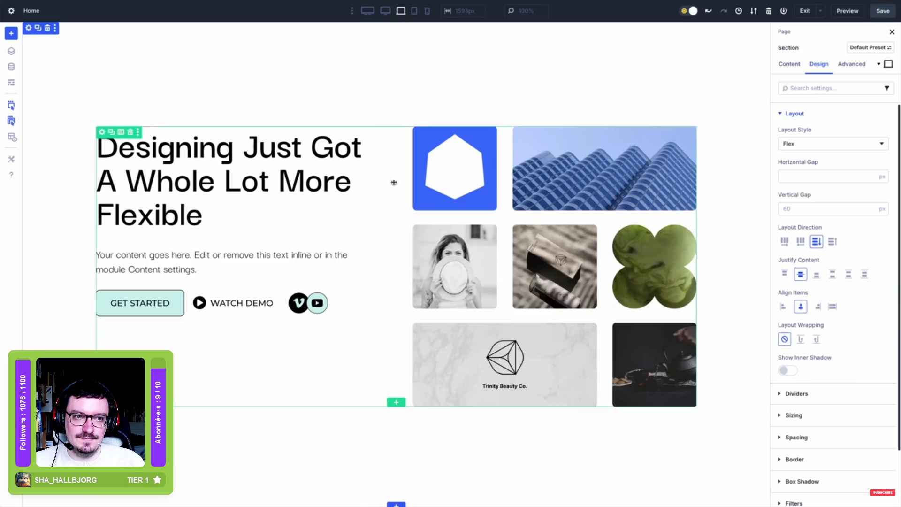
pyautogui.click(451, 84)
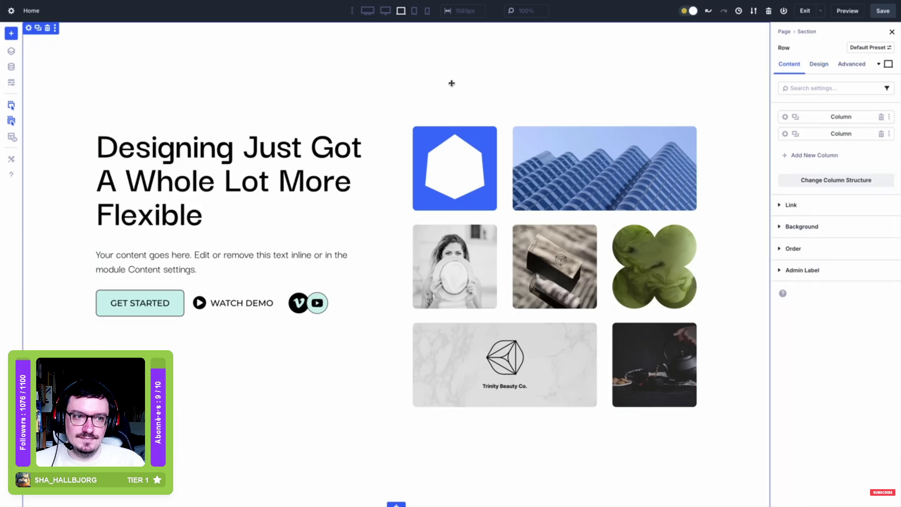
pyautogui.click(818, 64)
pyautogui.click(794, 114)
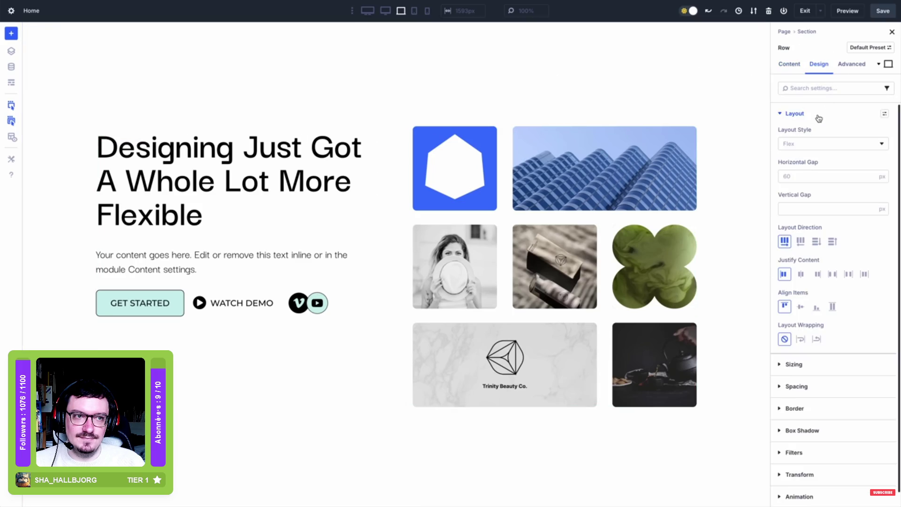
pyautogui.click(800, 306)
pyautogui.click(817, 306)
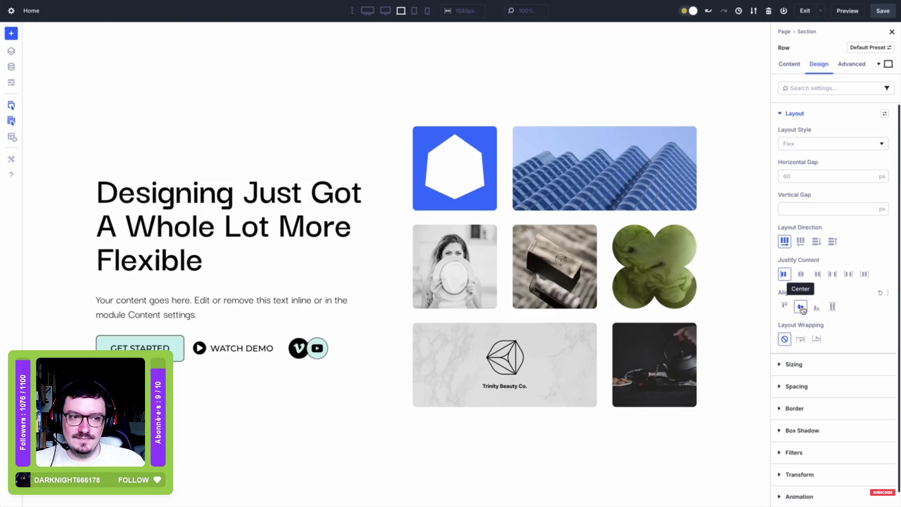
pyautogui.click(605, 248)
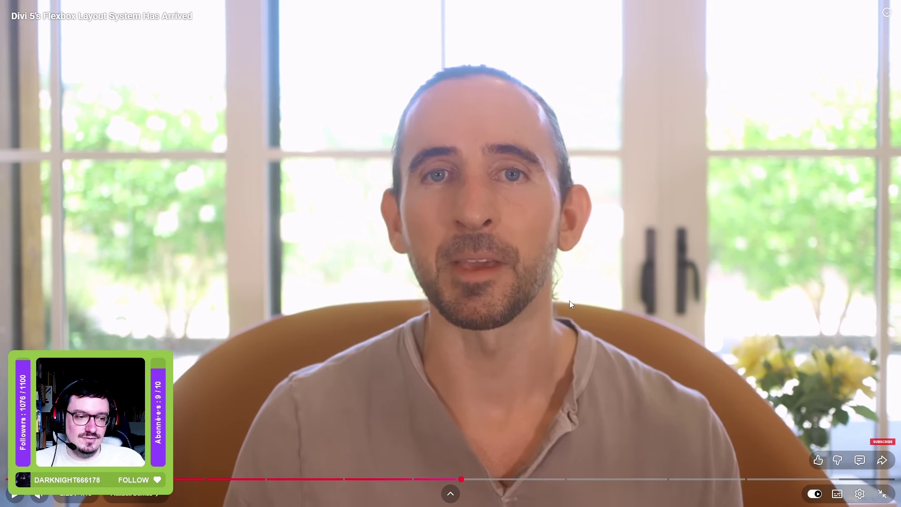
pyautogui.click(638, 305)
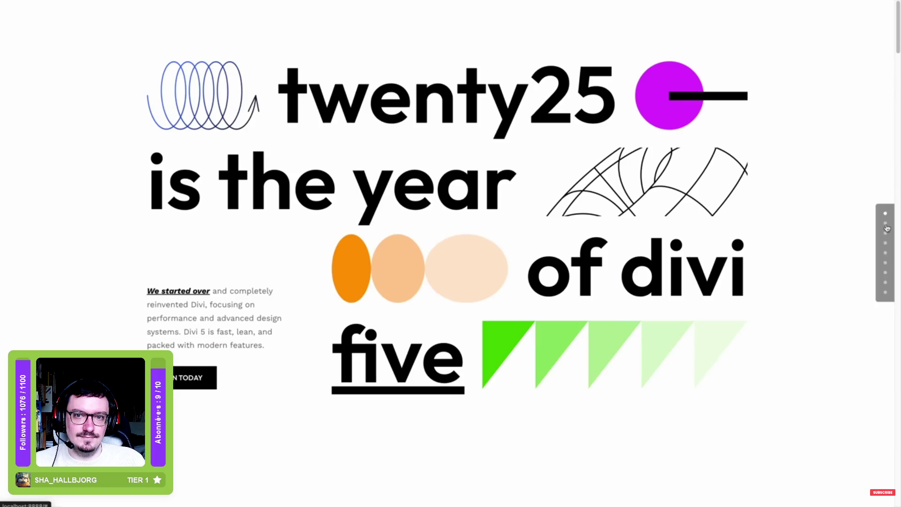
# Skip toward the end of the Flexbox video, leave fullscreen and close its tab
pyautogui.click(886, 224)
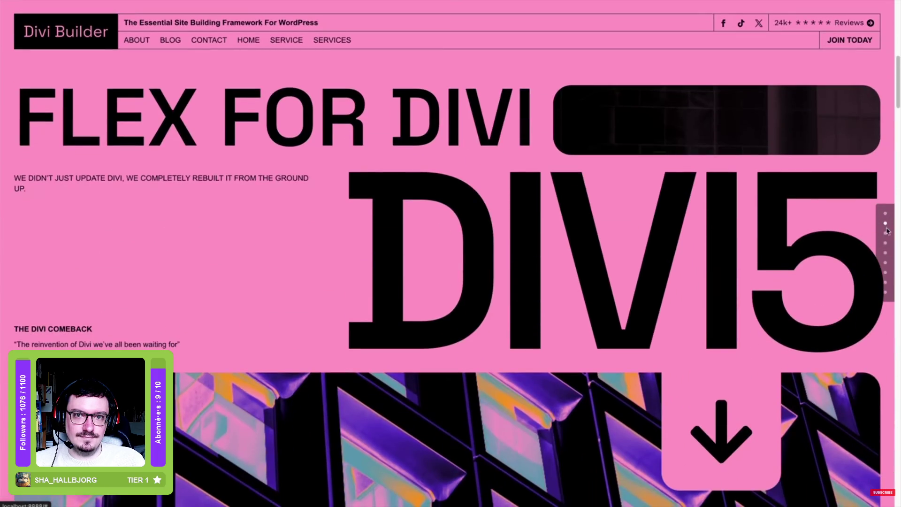
pyautogui.click(886, 235)
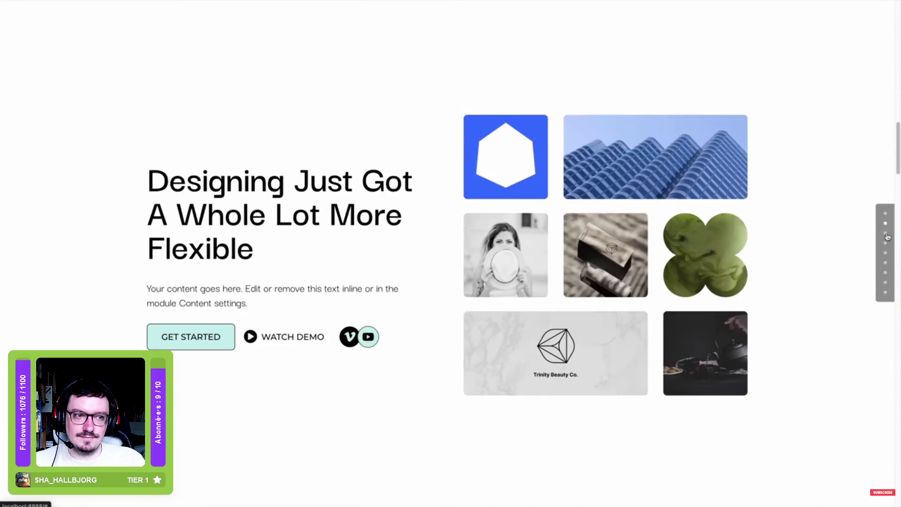
pyautogui.click(886, 244)
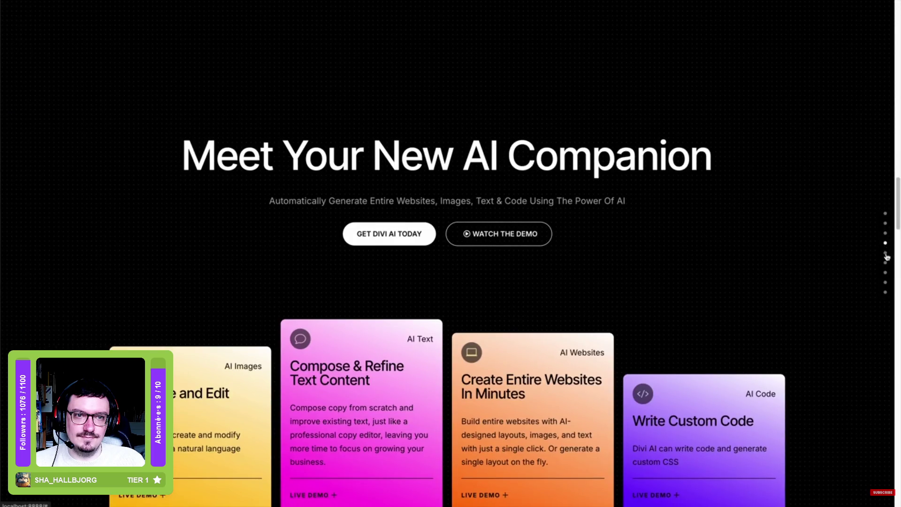
pyautogui.click(886, 256)
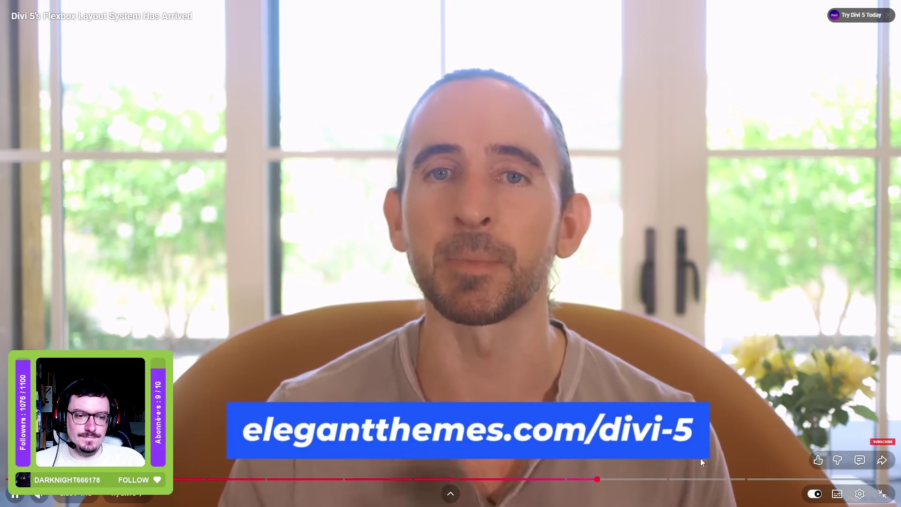
pyautogui.click(673, 478)
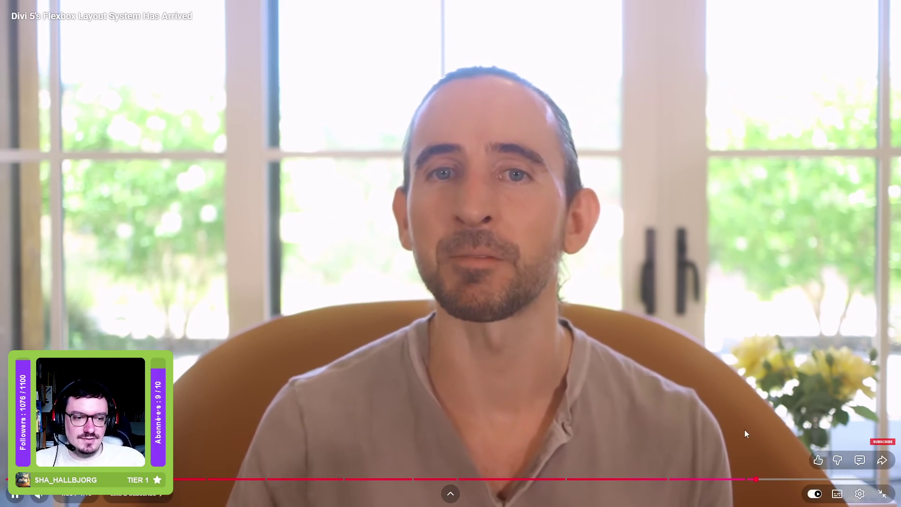
pyautogui.doubleClick(330, 170)
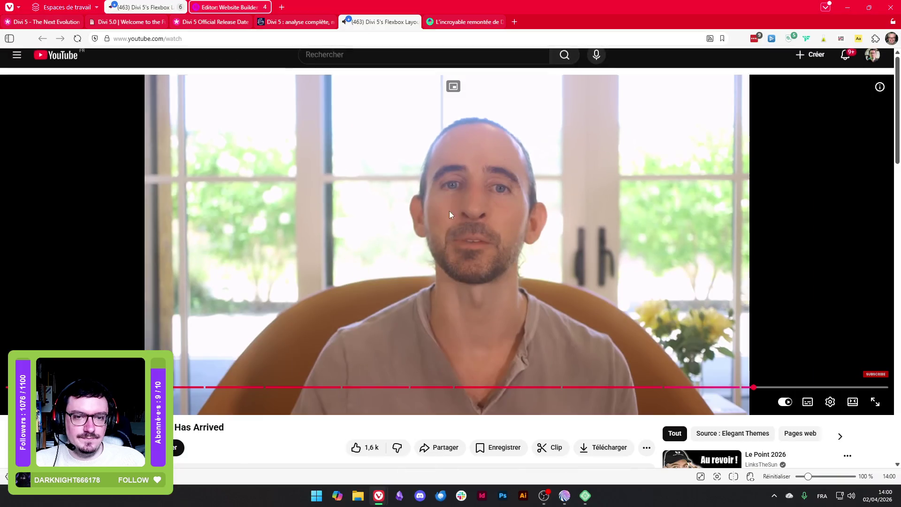
pyautogui.click(415, 22)
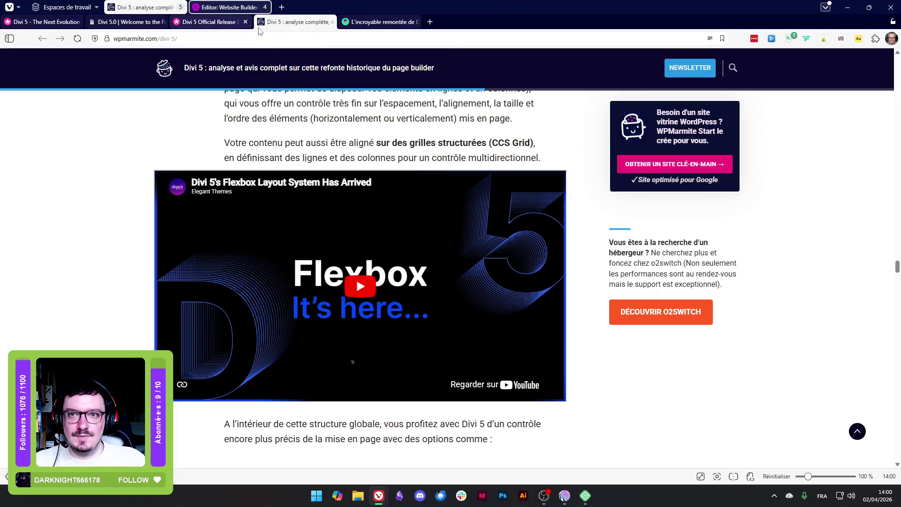
# Scroll past the embedded video to the layout controls list, from option group presets to no-code interactions
pyautogui.scroll(-3, 104, 346)
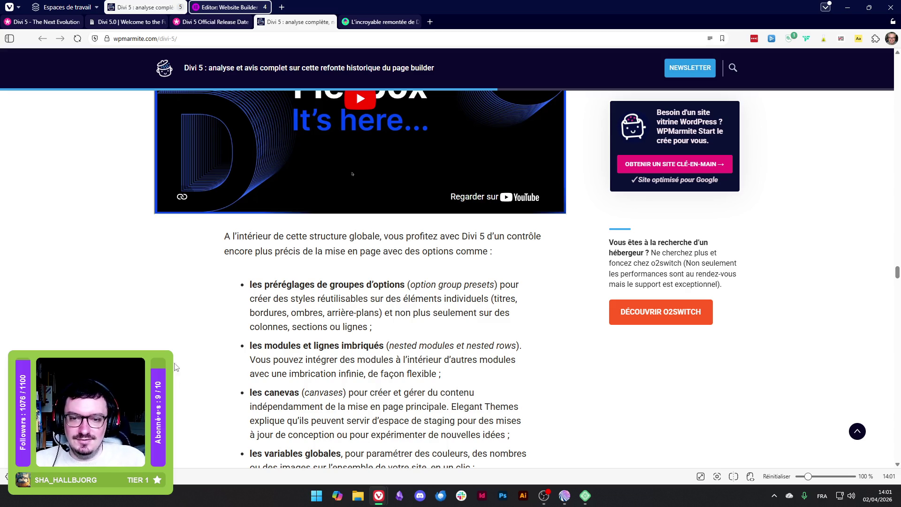
pyautogui.scroll(-1, 173, 366)
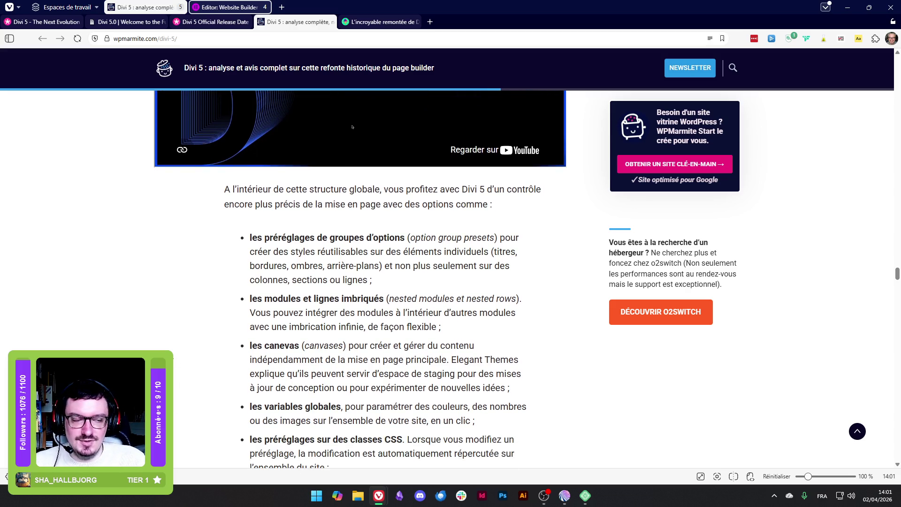
pyautogui.scroll(-2, 352, 126)
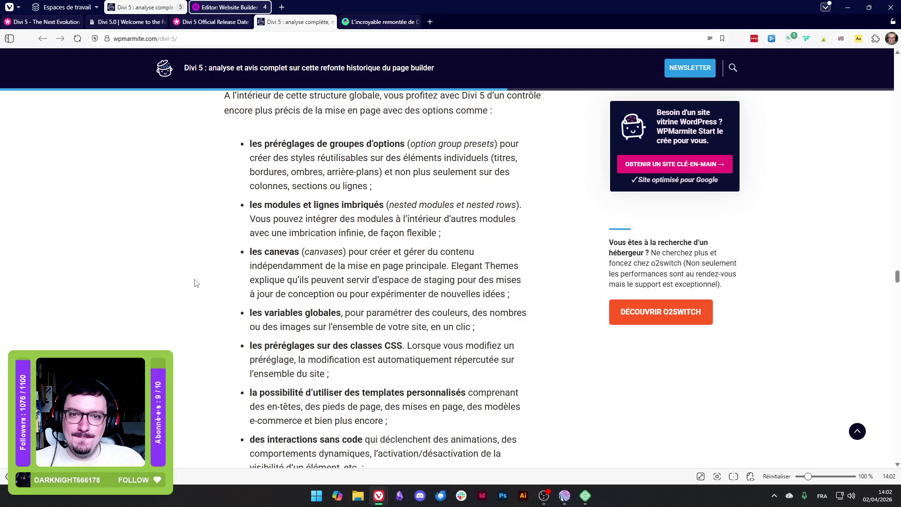
# Highlight the option group presets, nested modules and rows, and canevas bullets while reading
pyautogui.moveTo(262, 143); pyautogui.dragTo(359, 158)
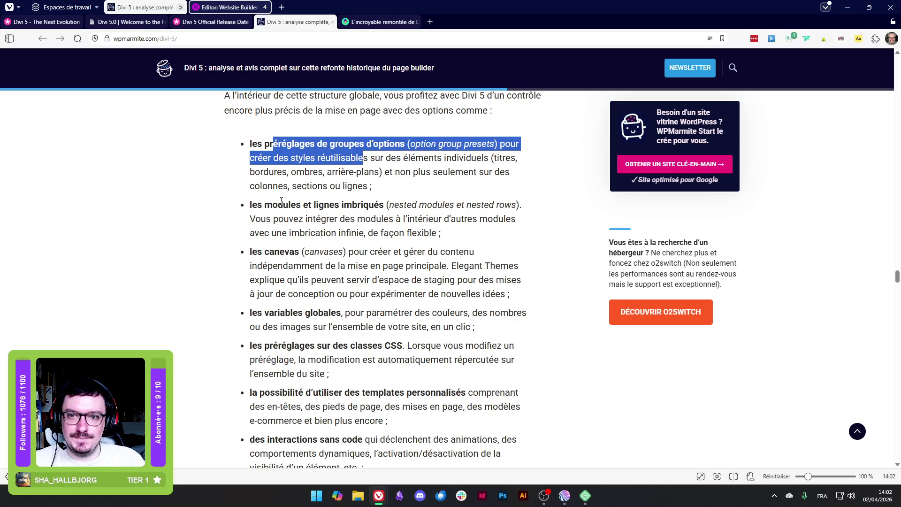
pyautogui.moveTo(257, 205); pyautogui.dragTo(353, 204)
pyautogui.moveTo(248, 257); pyautogui.dragTo(300, 254)
pyautogui.click(229, 275)
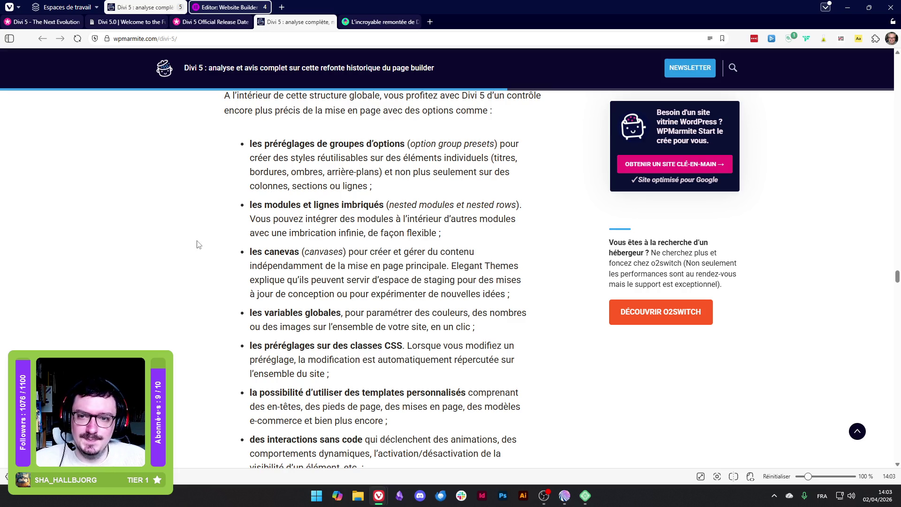
# Read on through the global variables, CSS class presets and custom templates bullets
pyautogui.scroll(-2, 199, 244)
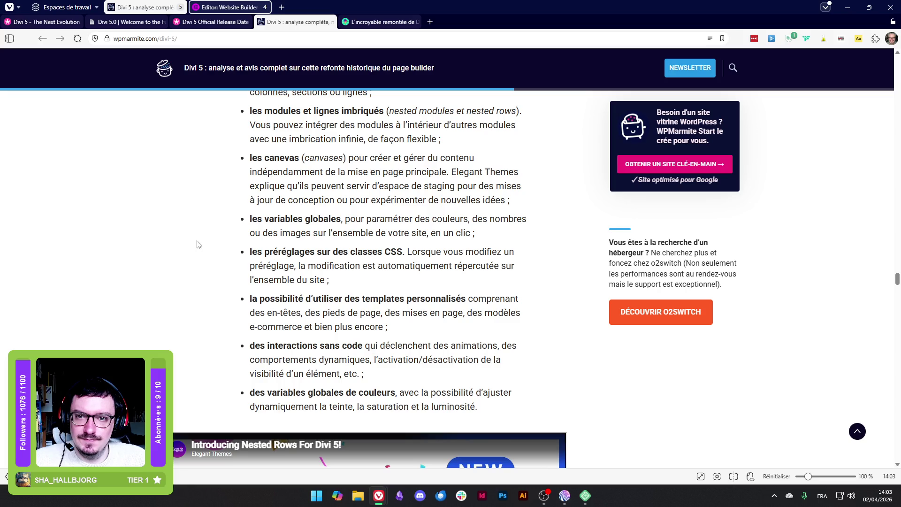
pyautogui.moveTo(252, 219)
pyautogui.mouseDown()
pyautogui.moveTo(410, 219)
pyautogui.moveTo(499, 239)
pyautogui.moveTo(437, 219)
pyautogui.mouseUp()
pyautogui.moveTo(273, 252); pyautogui.dragTo(420, 252)
pyautogui.click(249, 254)
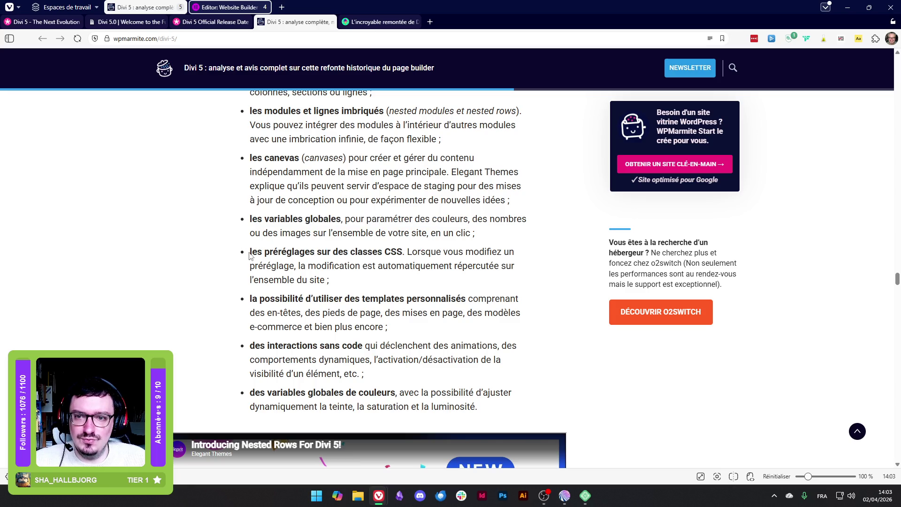
pyautogui.moveTo(249, 254); pyautogui.dragTo(402, 261)
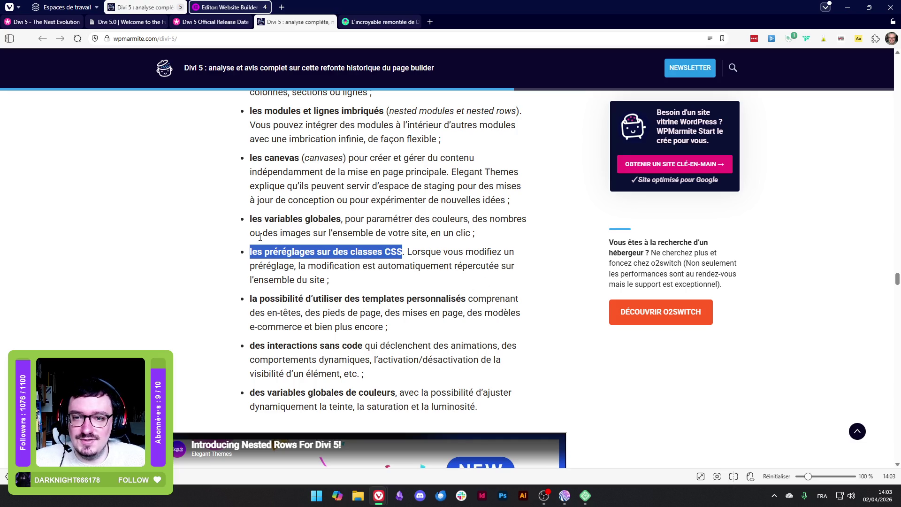
pyautogui.moveTo(244, 296)
pyautogui.mouseDown()
pyautogui.moveTo(416, 314)
pyautogui.moveTo(466, 300)
pyautogui.mouseUp()
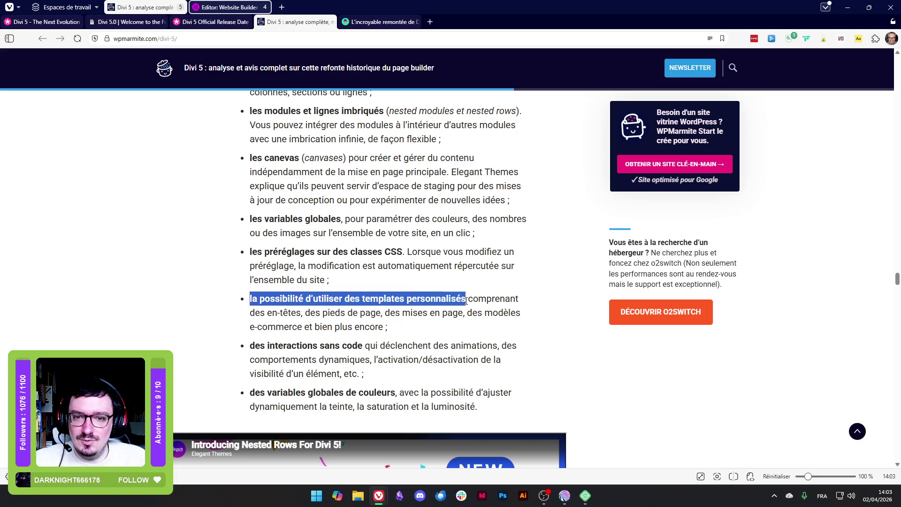
# Read the template types, no-code interactions and global colour variables items, reaching the Nested Rows video
pyautogui.scroll(-1, 280, 295)
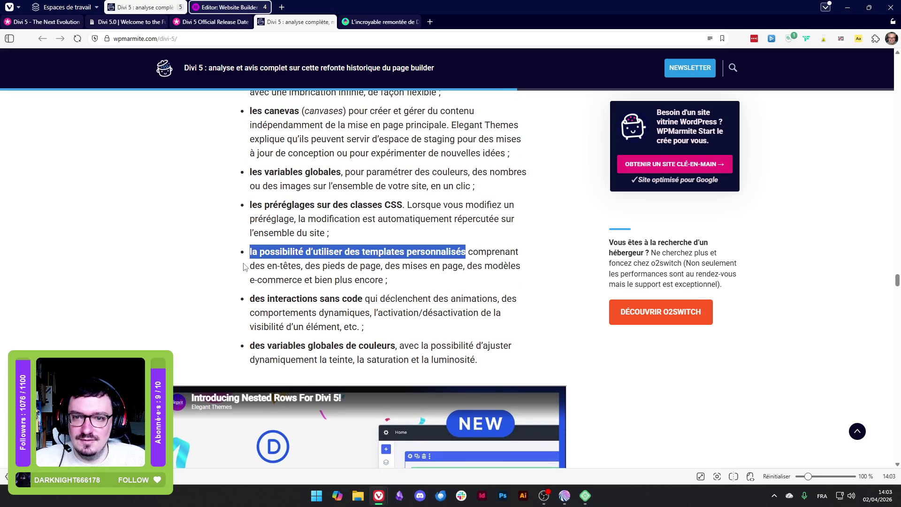
pyautogui.moveTo(250, 266); pyautogui.dragTo(484, 274)
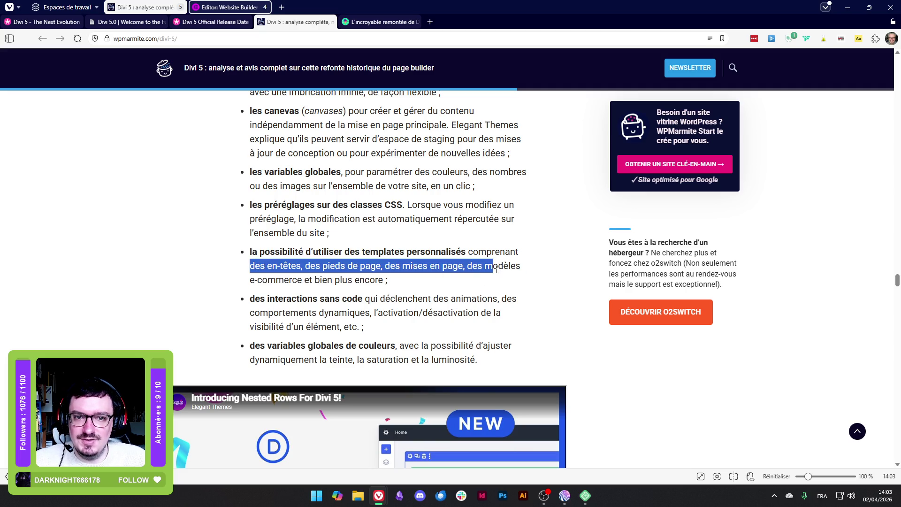
pyautogui.moveTo(240, 301)
pyautogui.mouseDown()
pyautogui.moveTo(413, 300)
pyautogui.moveTo(413, 326)
pyautogui.mouseUp()
pyautogui.moveTo(254, 345); pyautogui.dragTo(397, 345)
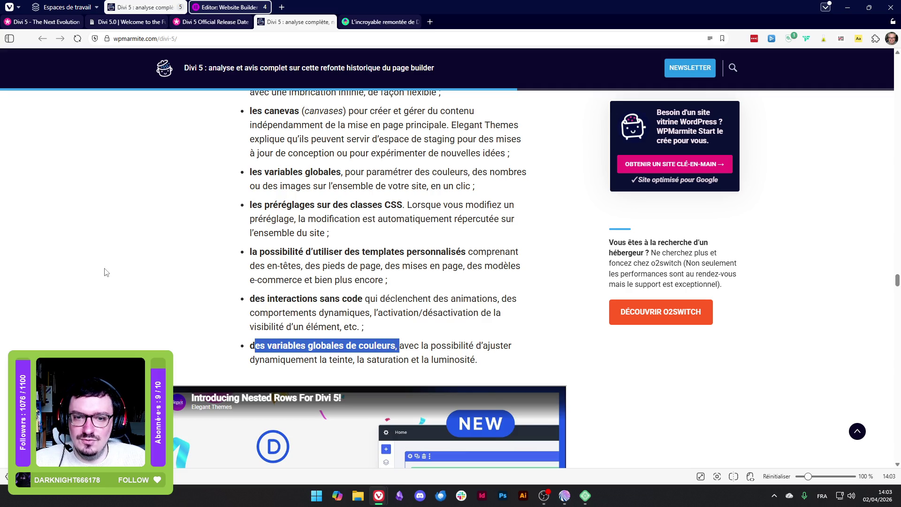
pyautogui.scroll(-5, 140, 267)
pyautogui.click(71, 273)
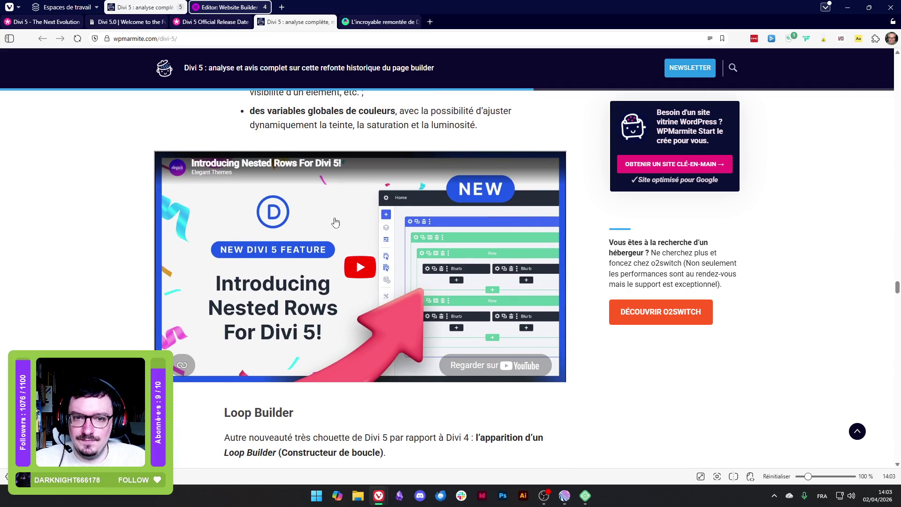
# Scroll into the Loop Builder section and highlight the paragraph about dynamic loops
pyautogui.scroll(-2, 333, 223)
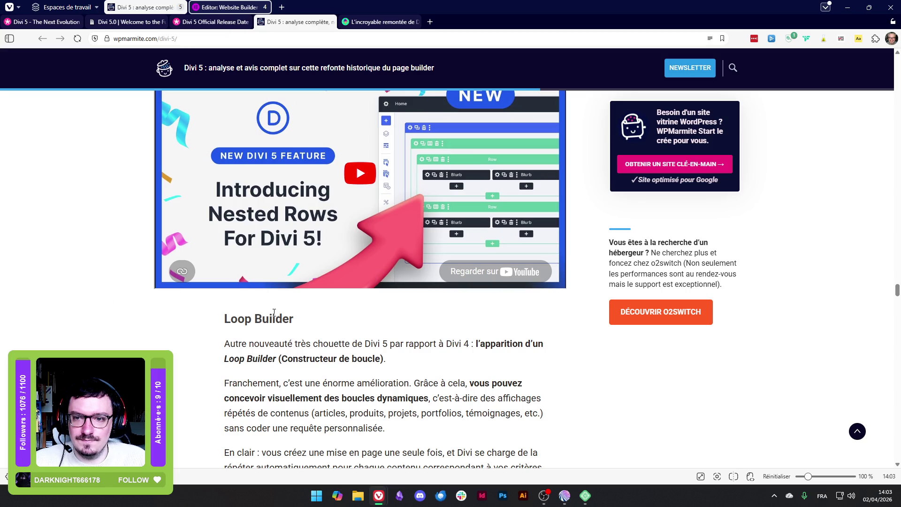
pyautogui.scroll(-3, 201, 265)
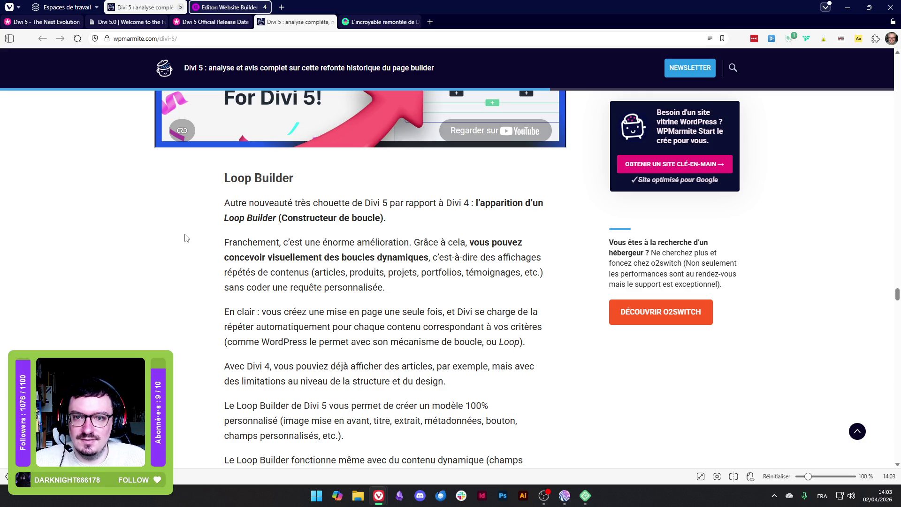
pyautogui.moveTo(214, 251)
pyautogui.mouseDown()
pyautogui.moveTo(466, 248)
pyautogui.moveTo(464, 289)
pyautogui.mouseUp()
pyautogui.click(141, 253)
pyautogui.scroll(-2, 256, 256)
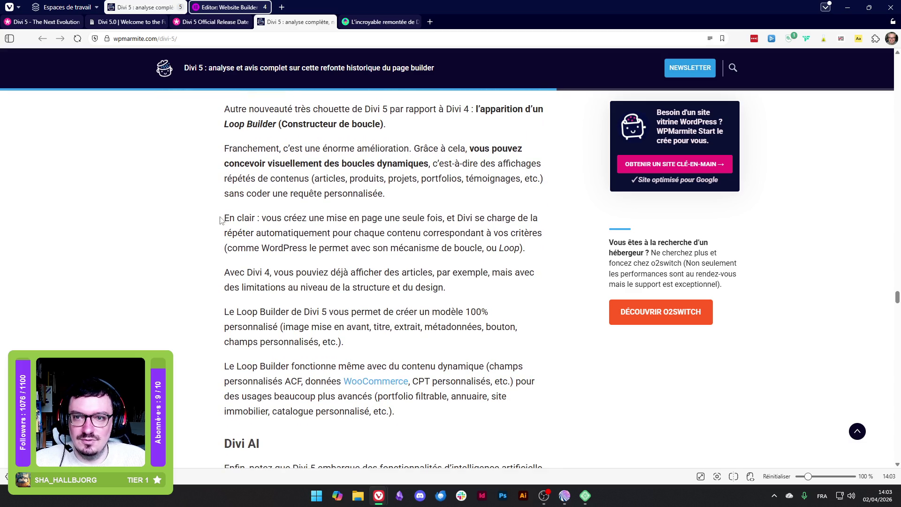
# Read the 'En clair' paragraph and the following Loop Builder paragraphs
pyautogui.moveTo(221, 218)
pyautogui.mouseDown()
pyautogui.moveTo(469, 233)
pyautogui.moveTo(521, 253)
pyautogui.mouseUp()
pyautogui.moveTo(226, 270)
pyautogui.mouseDown()
pyautogui.moveTo(467, 284)
pyautogui.moveTo(299, 302)
pyautogui.mouseUp()
pyautogui.moveTo(221, 314); pyautogui.dragTo(356, 342)
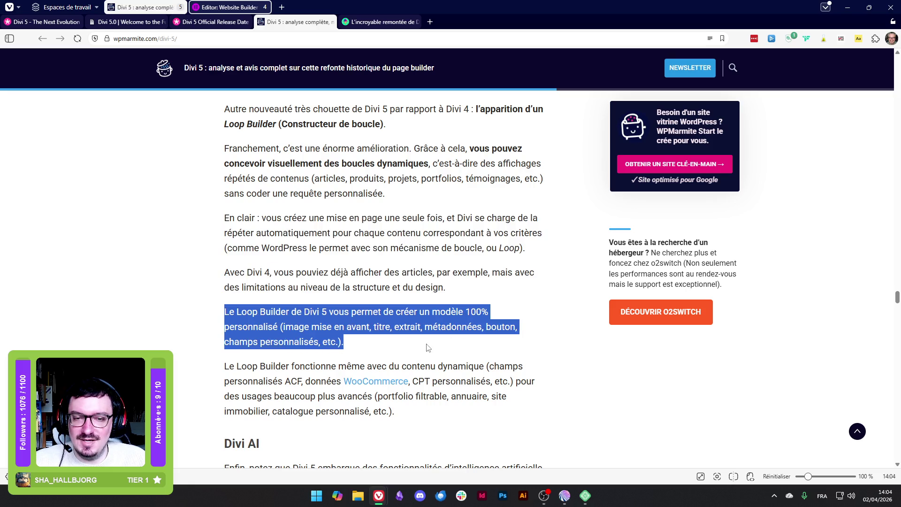
pyautogui.scroll(-2, 219, 287)
pyautogui.moveTo(221, 271)
pyautogui.mouseDown()
pyautogui.moveTo(411, 309)
pyautogui.moveTo(420, 318)
pyautogui.mouseUp()
pyautogui.click(178, 327)
# Read the Divi AI introduction and its bullets, including custom CSS code, down to the Divi AI banner
pyautogui.scroll(-3, 214, 307)
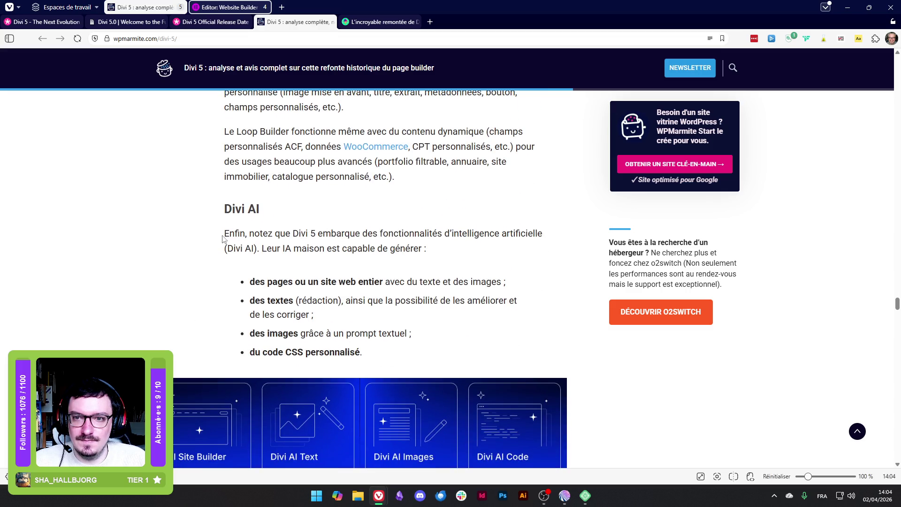
pyautogui.moveTo(223, 236); pyautogui.dragTo(430, 251)
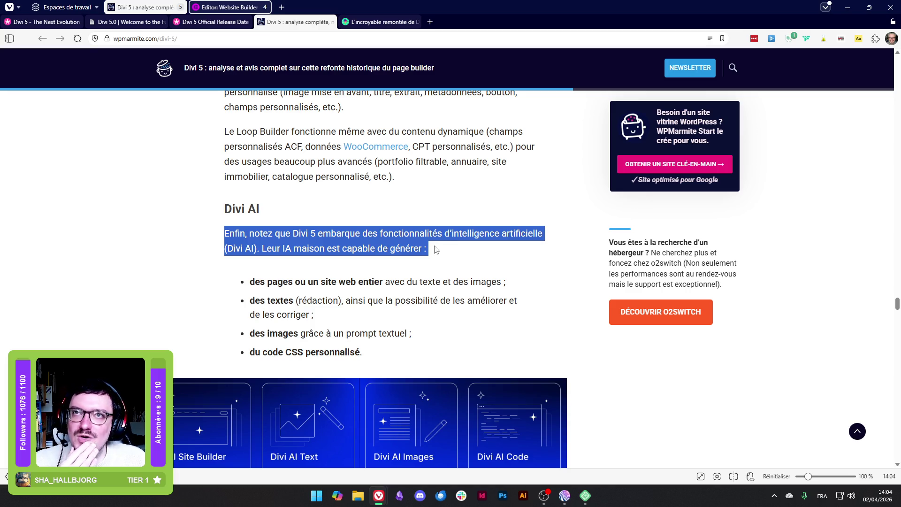
pyautogui.click(418, 248)
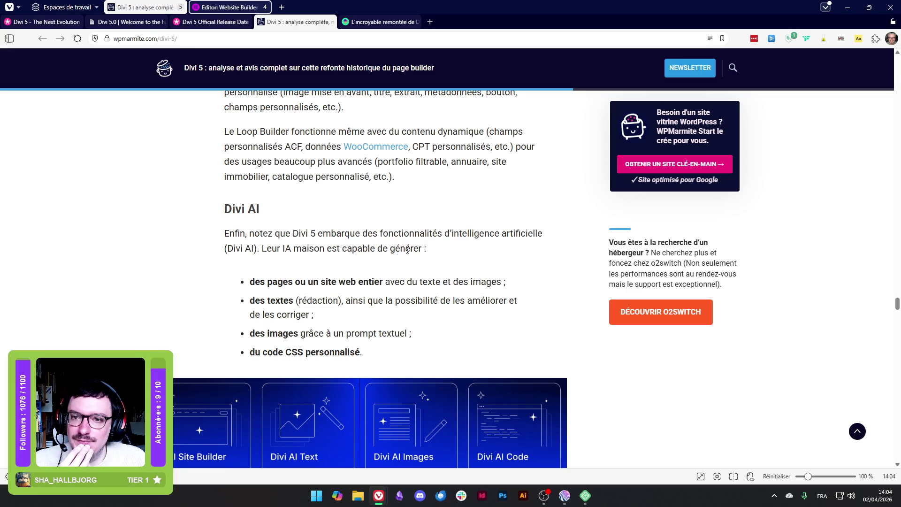
pyautogui.moveTo(283, 281); pyautogui.dragTo(397, 307)
pyautogui.moveTo(258, 333); pyautogui.dragTo(387, 333)
pyautogui.moveTo(268, 352); pyautogui.dragTo(365, 352)
pyautogui.scroll(-5, 141, 298)
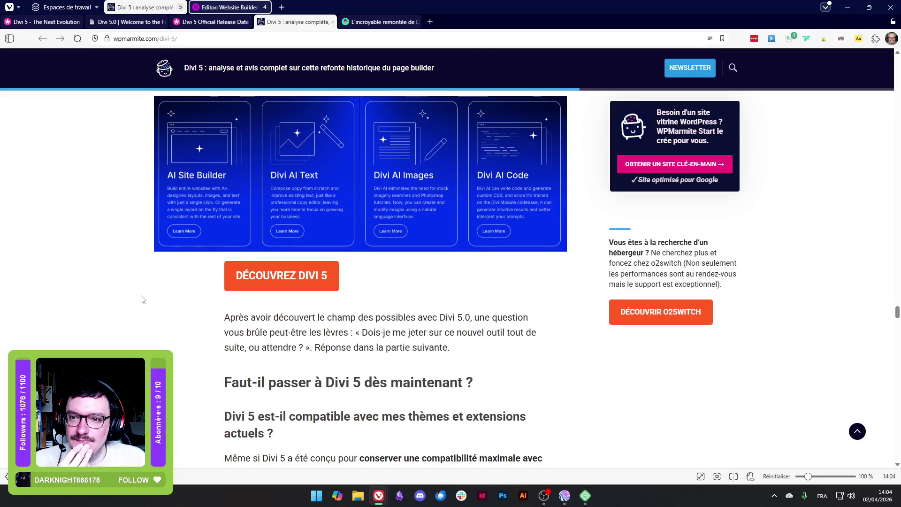
# Scroll to 'Divi 5 est-il compatible avec mes thèmes et extensions actuels ?' and highlight the third-party modules bullet
pyautogui.scroll(-2, 143, 295)
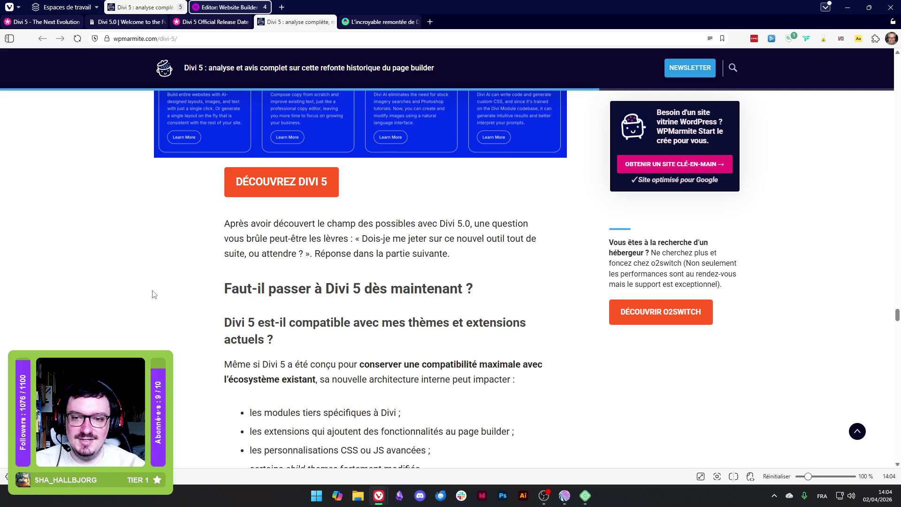
pyautogui.scroll(-1, 155, 294)
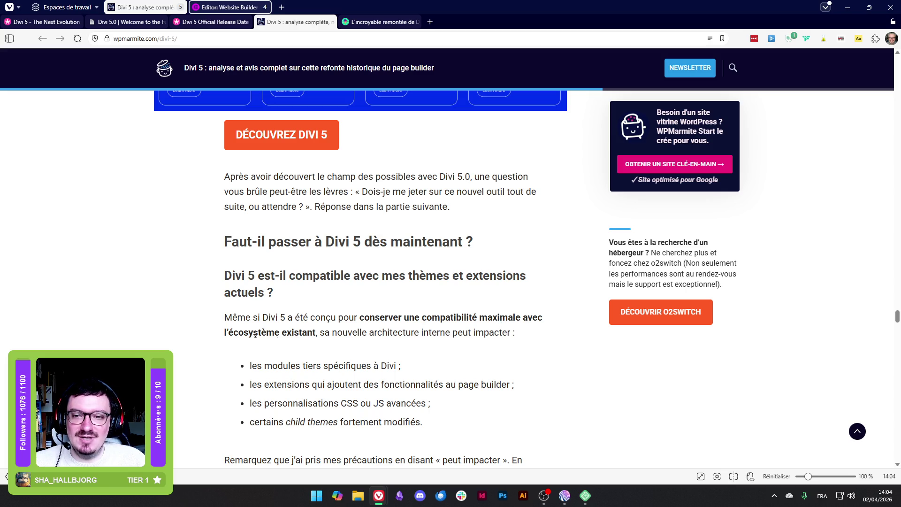
pyautogui.scroll(-1, 216, 335)
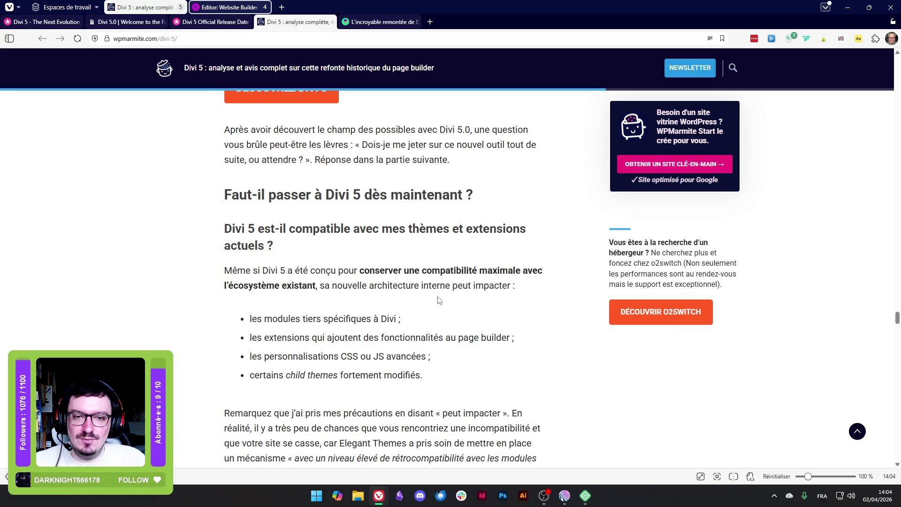
pyautogui.moveTo(252, 319)
pyautogui.mouseDown()
pyautogui.moveTo(329, 337)
pyautogui.moveTo(385, 319)
pyautogui.mouseUp()
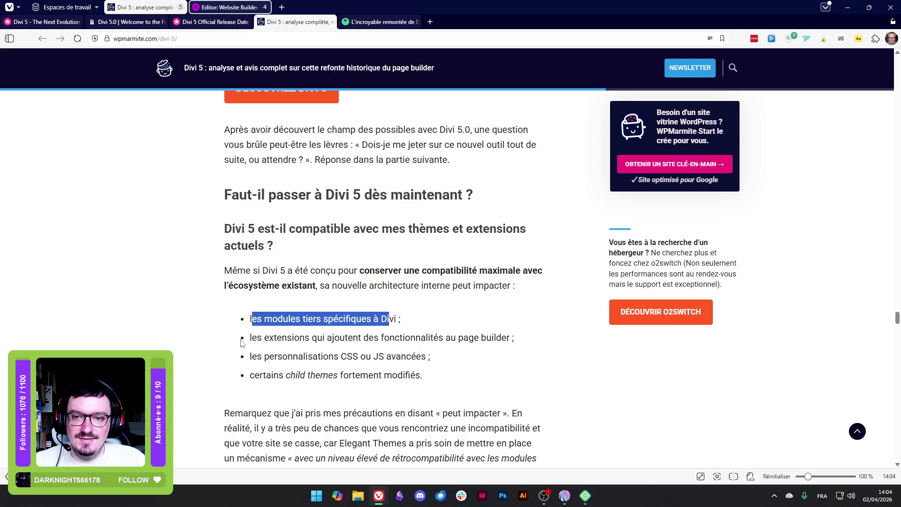
# Highlight the page builder extensions, advanced CSS/JS and heavily modified child themes risk bullets
pyautogui.moveTo(256, 338); pyautogui.dragTo(509, 332)
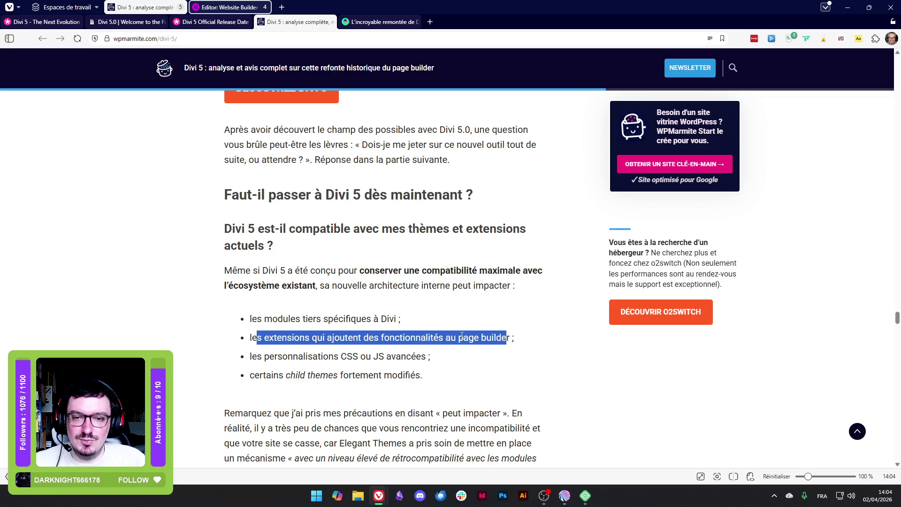
pyautogui.moveTo(251, 356); pyautogui.dragTo(445, 359)
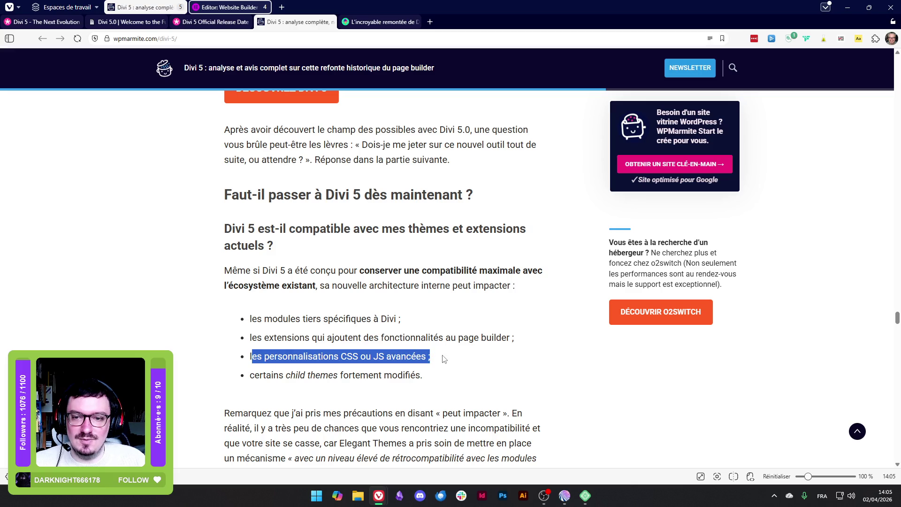
pyautogui.moveTo(250, 375); pyautogui.dragTo(444, 375)
pyautogui.click(376, 377)
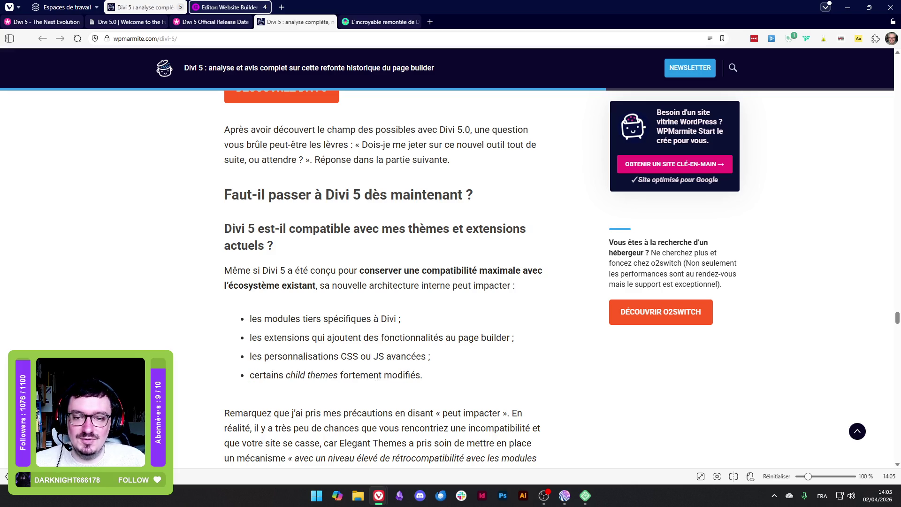
pyautogui.moveTo(260, 375); pyautogui.dragTo(424, 375)
pyautogui.scroll(-2, 238, 290)
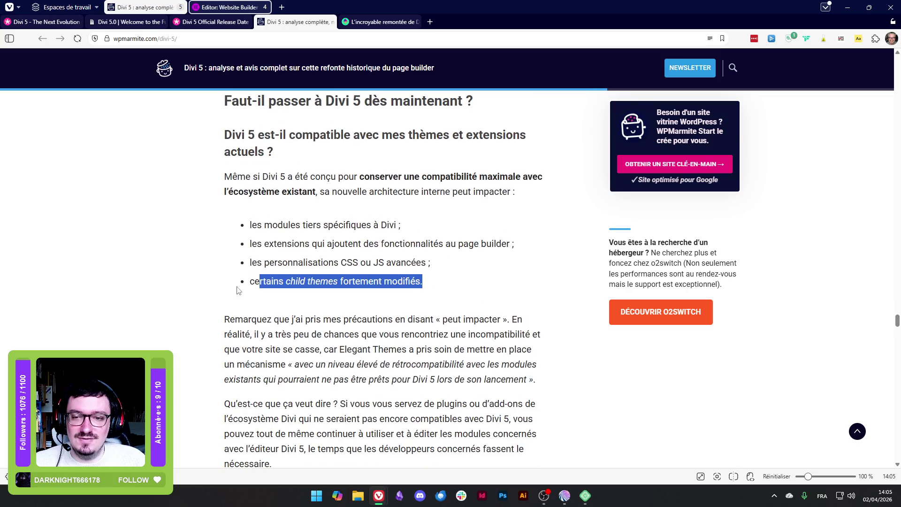
pyautogui.click(200, 283)
# Read the 'Remarquez' backward-compatibility paragraph and continue down to the embedded YouTube video
pyautogui.moveTo(208, 324); pyautogui.dragTo(387, 322)
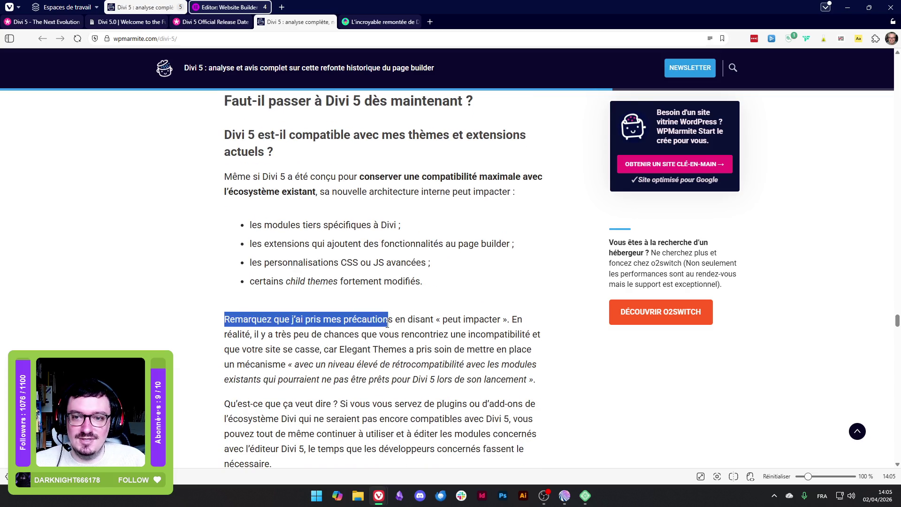
pyautogui.moveTo(213, 319)
pyautogui.mouseDown()
pyautogui.moveTo(518, 311)
pyautogui.moveTo(502, 320)
pyautogui.moveTo(253, 320)
pyautogui.moveTo(468, 333)
pyautogui.moveTo(290, 379)
pyautogui.moveTo(296, 334)
pyautogui.moveTo(520, 352)
pyautogui.moveTo(547, 381)
pyautogui.mouseUp()
pyautogui.scroll(-1, 271, 310)
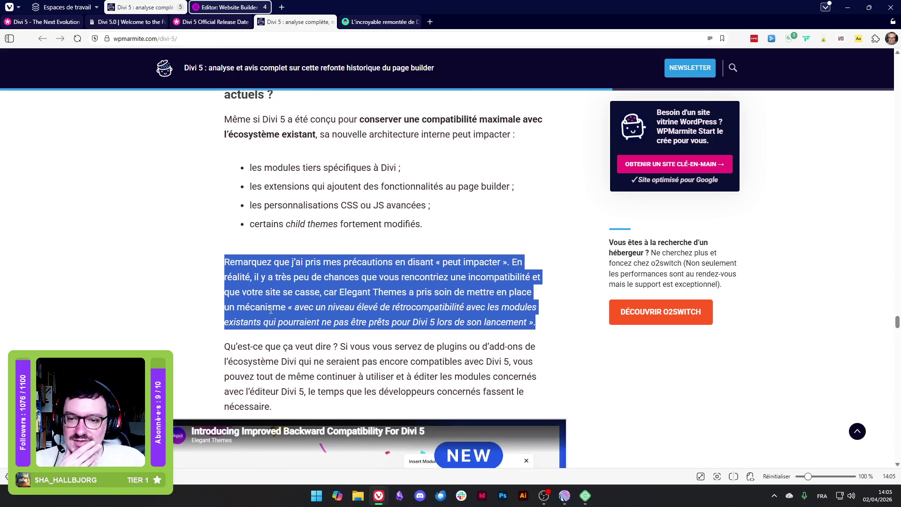
pyautogui.scroll(-1, 271, 310)
pyautogui.moveTo(225, 311)
pyautogui.mouseDown()
pyautogui.moveTo(271, 330)
pyautogui.moveTo(303, 374)
pyautogui.mouseUp()
pyautogui.click(98, 293)
pyautogui.scroll(-3, 70, 300)
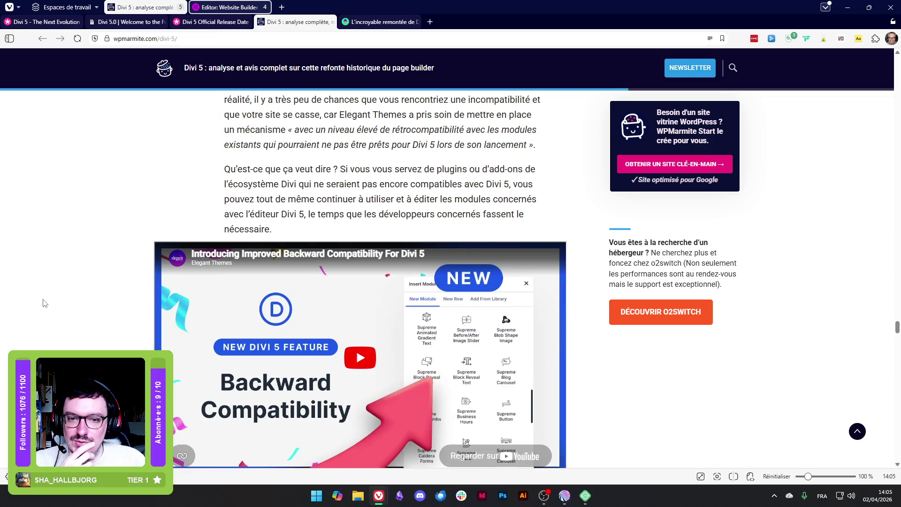
pyautogui.scroll(-2, 43, 303)
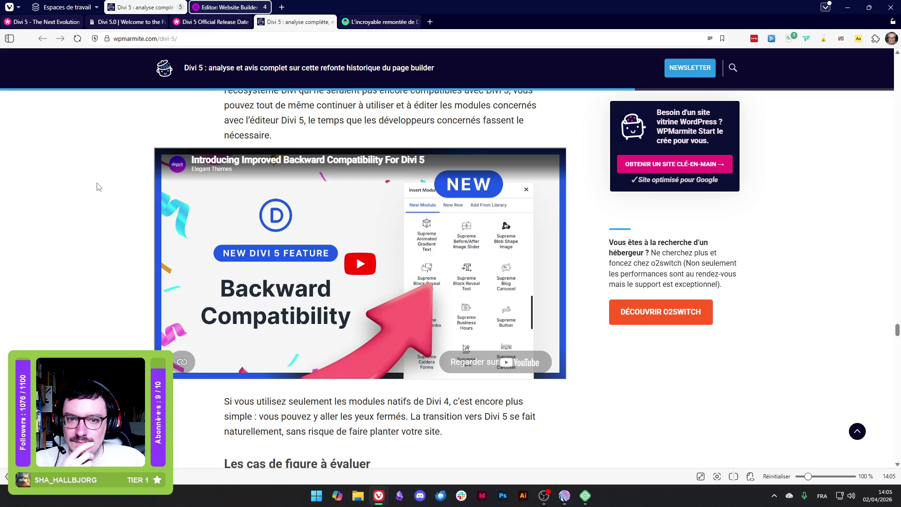
# Start the Backward Compatibility video and scroll down the article while it plays
pyautogui.click(362, 271)
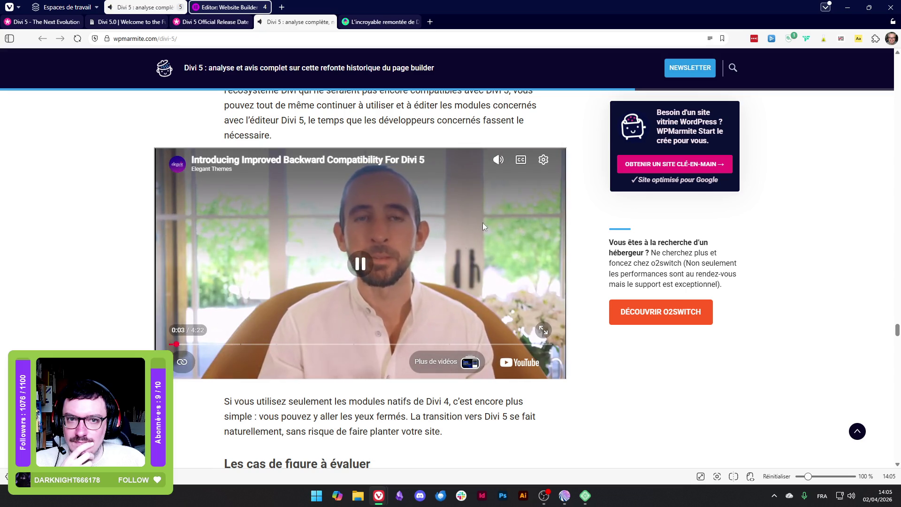
pyautogui.moveTo(495, 162)
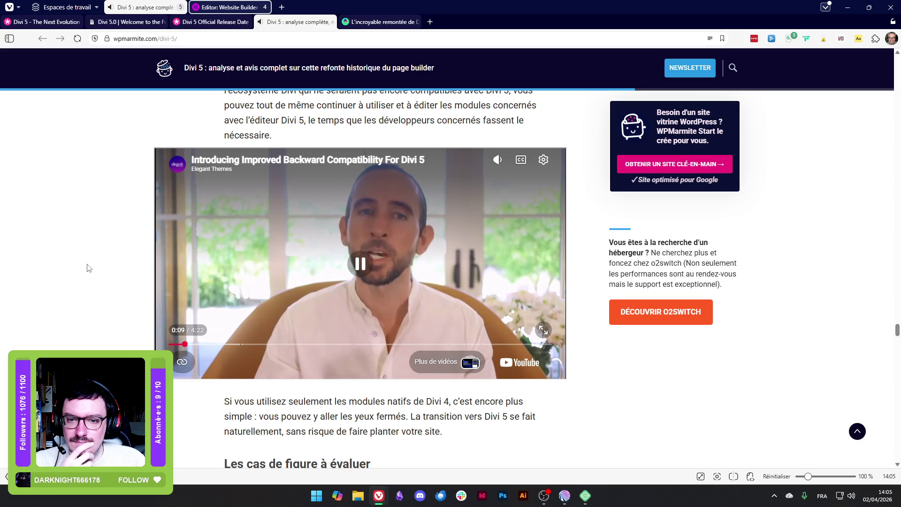
pyautogui.scroll(-1, 109, 324)
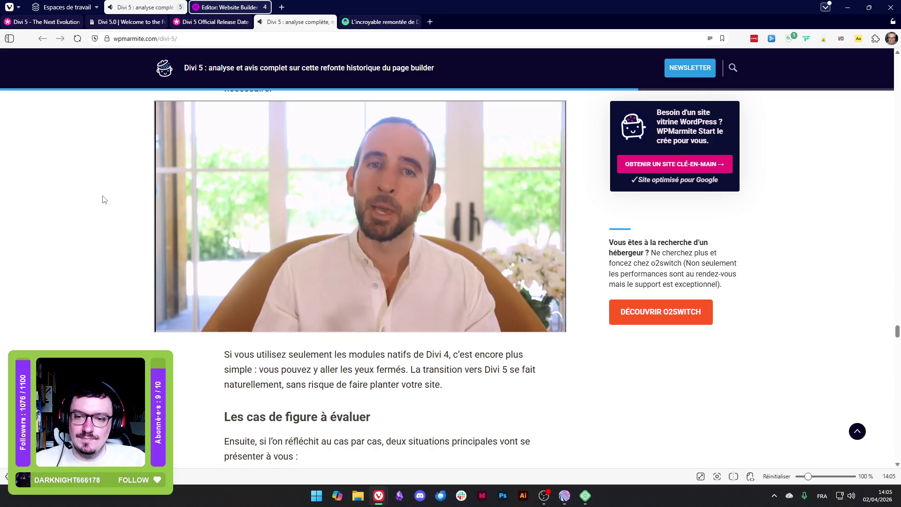
pyautogui.scroll(-2, 100, 182)
pyautogui.scroll(-2, 80, 129)
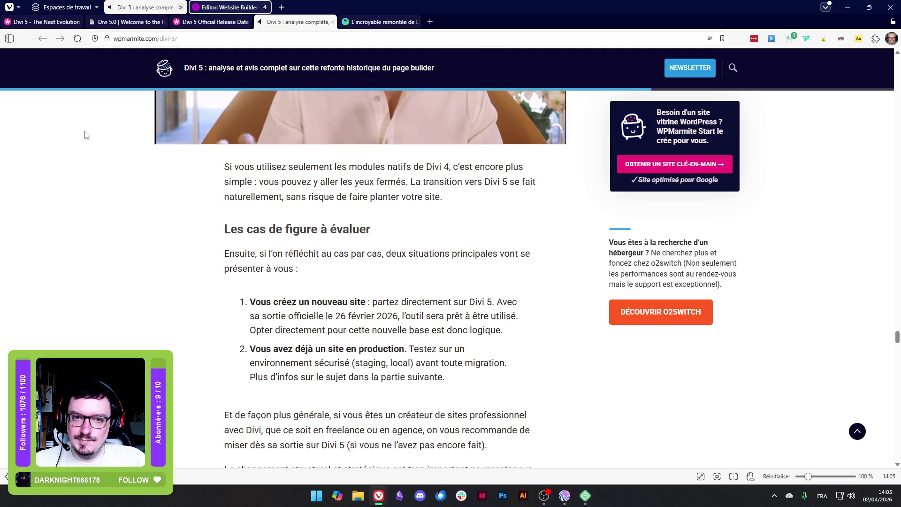
pyautogui.scroll(-1, 85, 135)
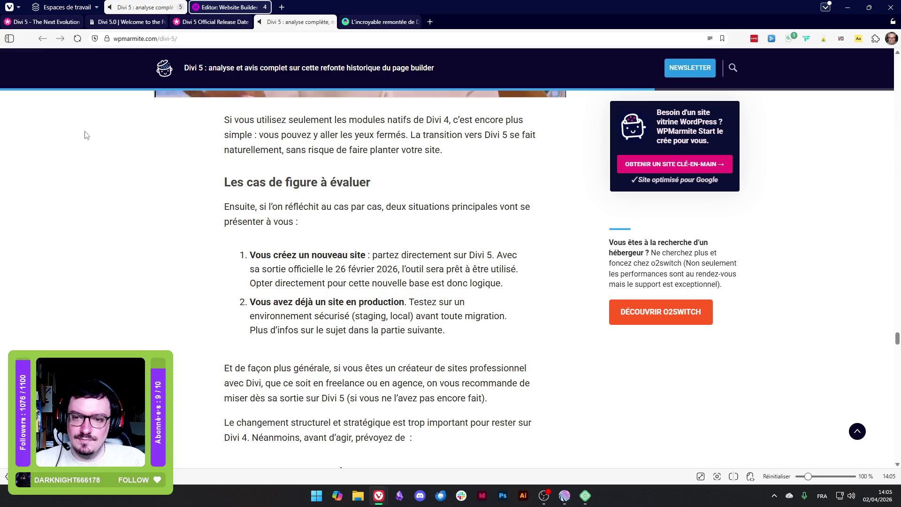
pyautogui.scroll(-2, 85, 135)
pyautogui.scroll(-3, 85, 135)
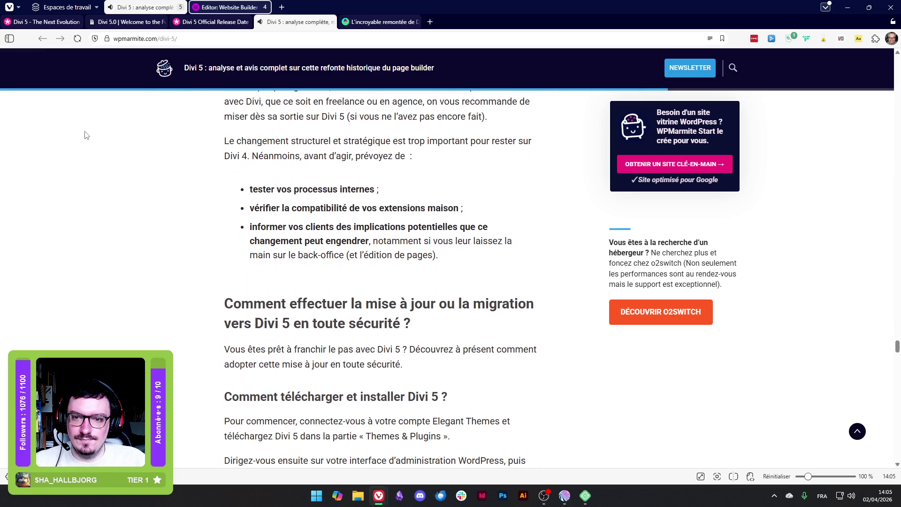
pyautogui.scroll(-6, 85, 135)
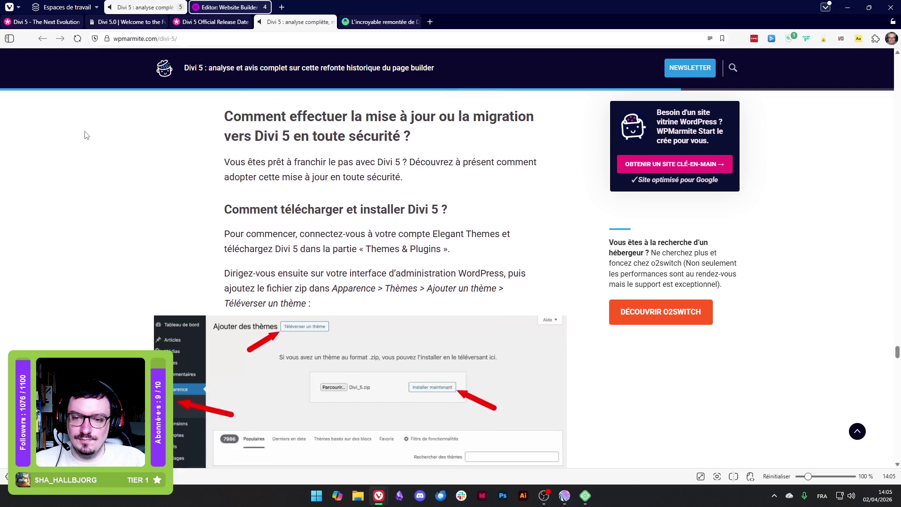
pyautogui.scroll(-6, 85, 135)
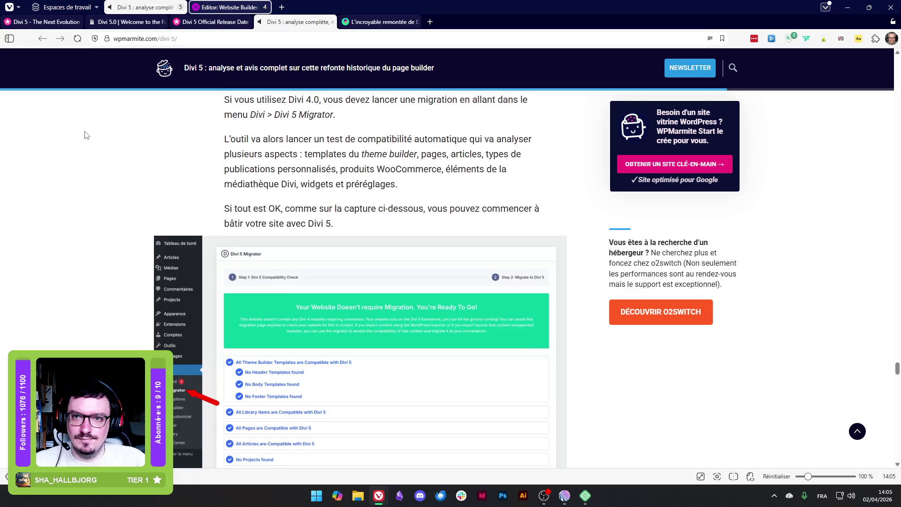
# Scroll back up to the video, pause it, then resume playback
pyautogui.scroll(1, 85, 135)
pyautogui.moveTo(222, 144); pyautogui.dragTo(346, 148)
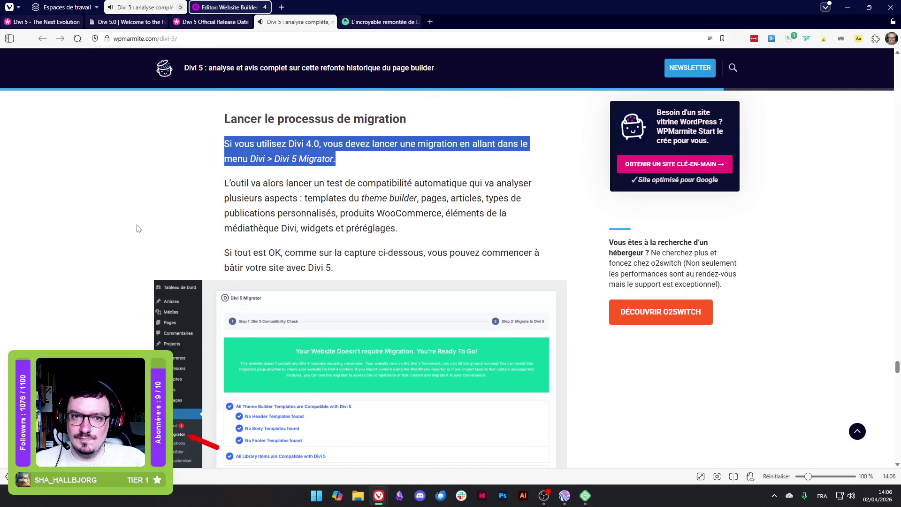
pyautogui.scroll(15, 134, 230)
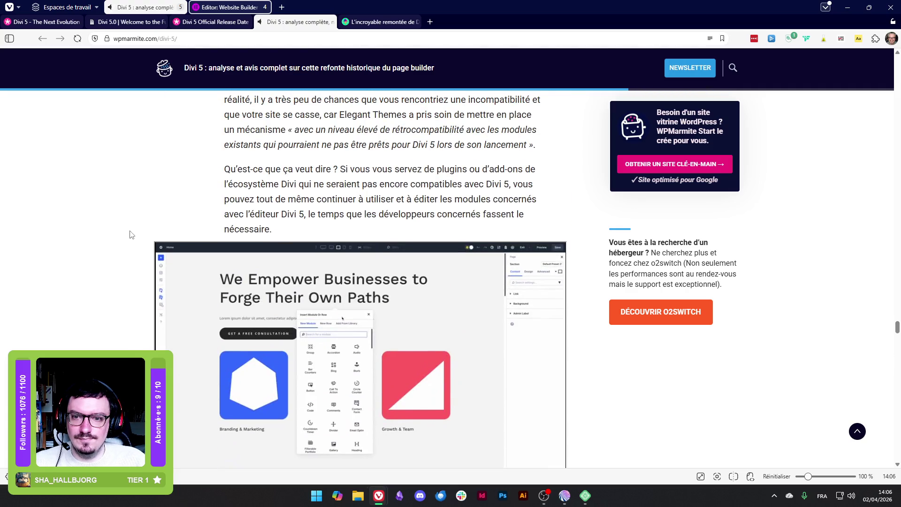
pyautogui.scroll(-3, 131, 234)
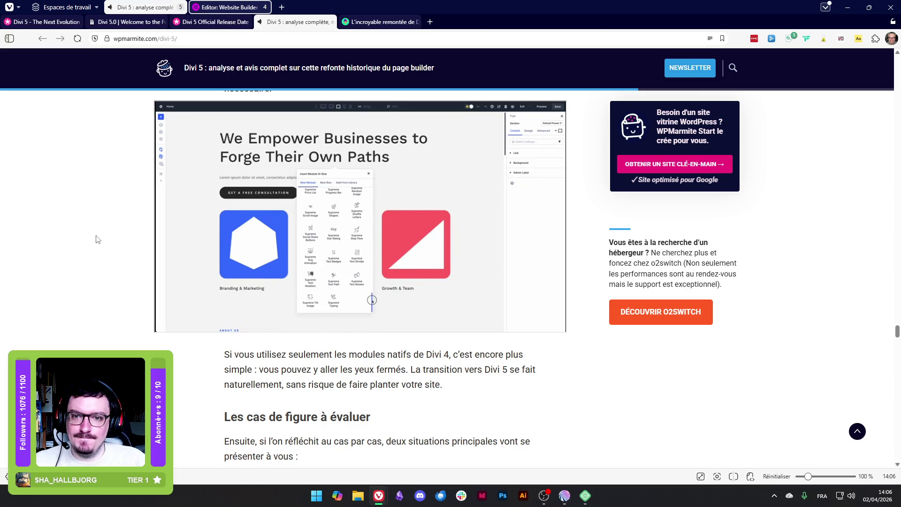
pyautogui.click(350, 211)
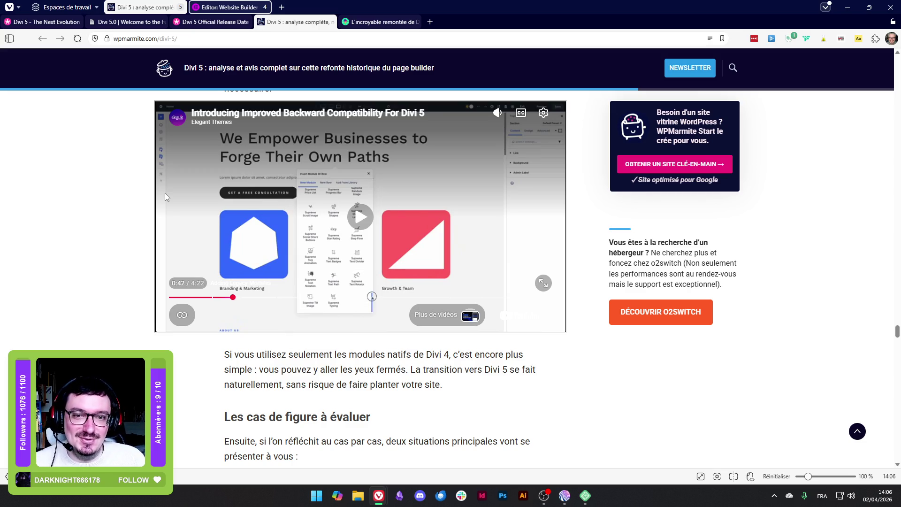
pyautogui.click(165, 196)
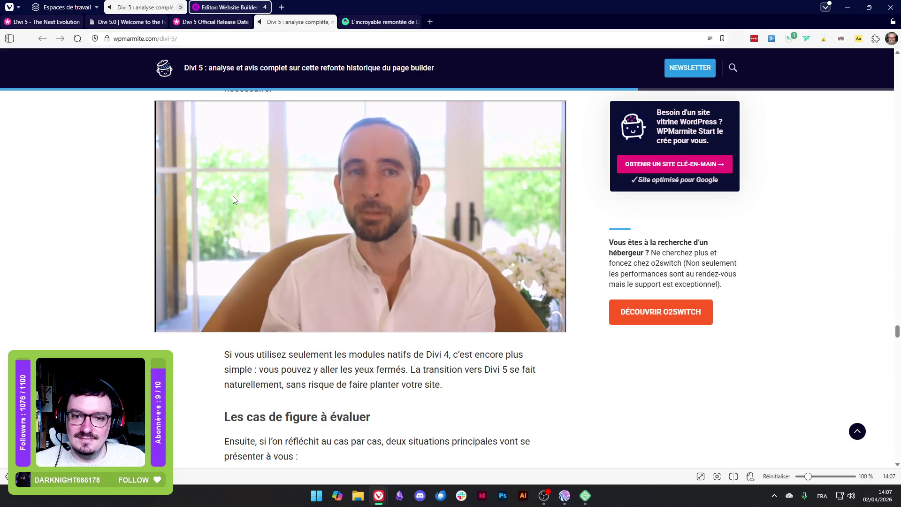
# Scroll through the migration steps, highlighting a few passages along the way
pyautogui.moveTo(232, 198)
pyautogui.scroll(-15, 70, 251)
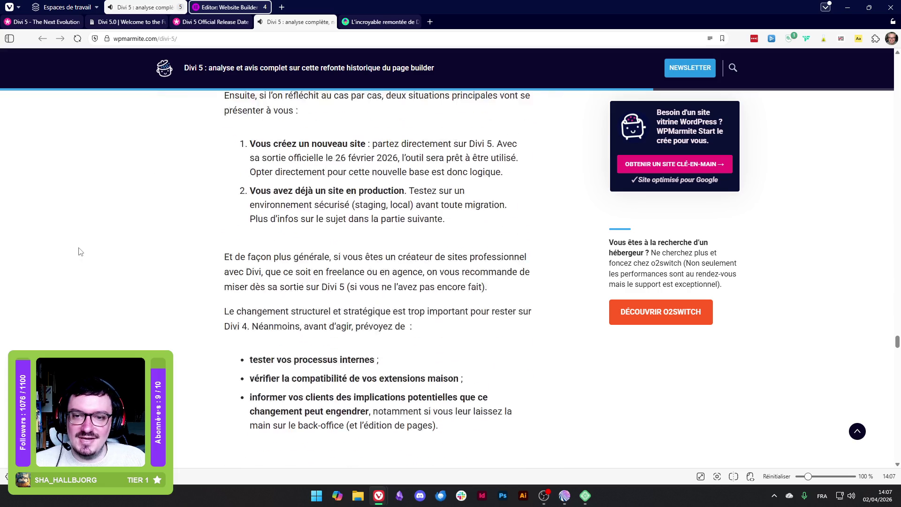
pyautogui.scroll(-10, 79, 252)
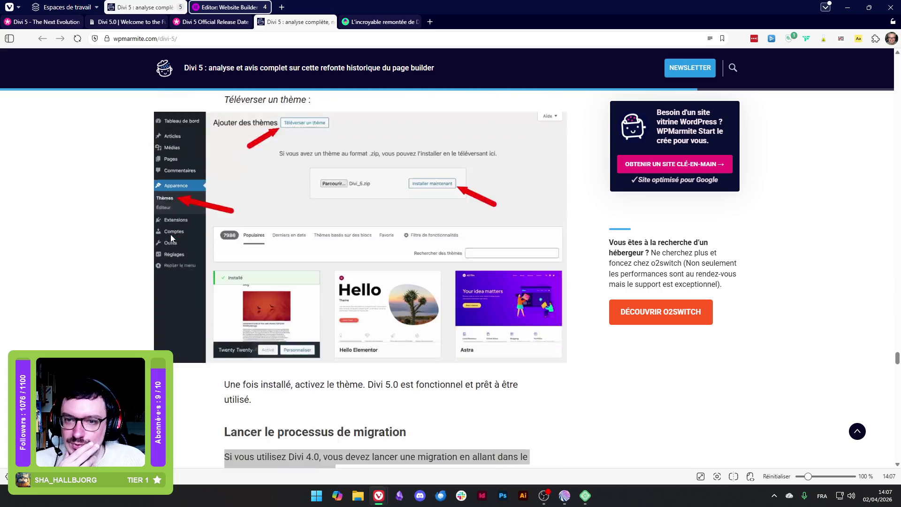
pyautogui.scroll(-2, 171, 237)
pyautogui.moveTo(224, 190); pyautogui.dragTo(336, 206)
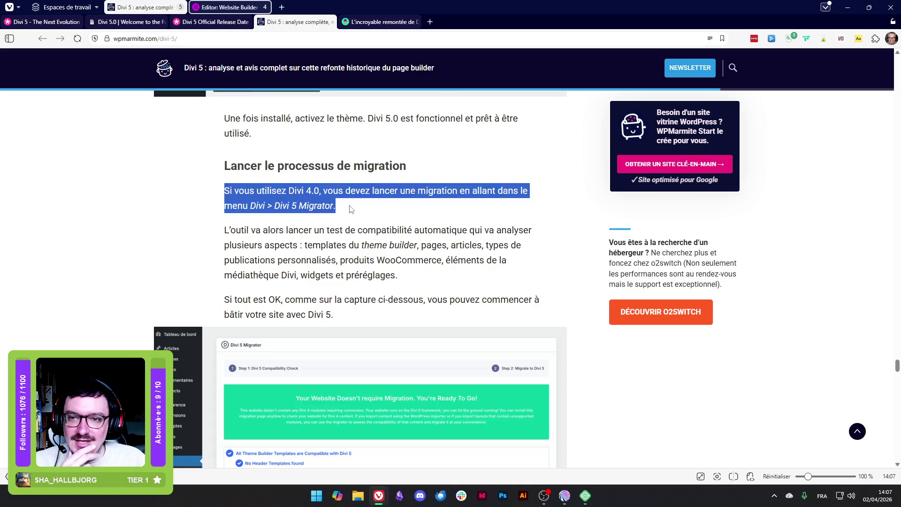
pyautogui.scroll(-1, 249, 255)
pyautogui.moveTo(286, 143); pyautogui.dragTo(362, 160)
pyautogui.click(313, 175)
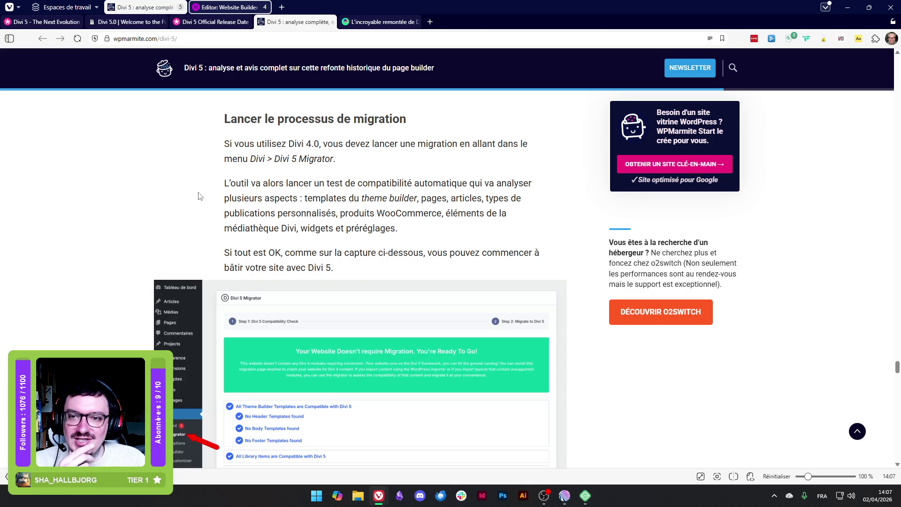
# Read down to 'Combien coûte Divi 5 ?' and its Cas n°2 bullets, then switch to the Divi 5 Official Release Date post
pyautogui.scroll(-1, 114, 202)
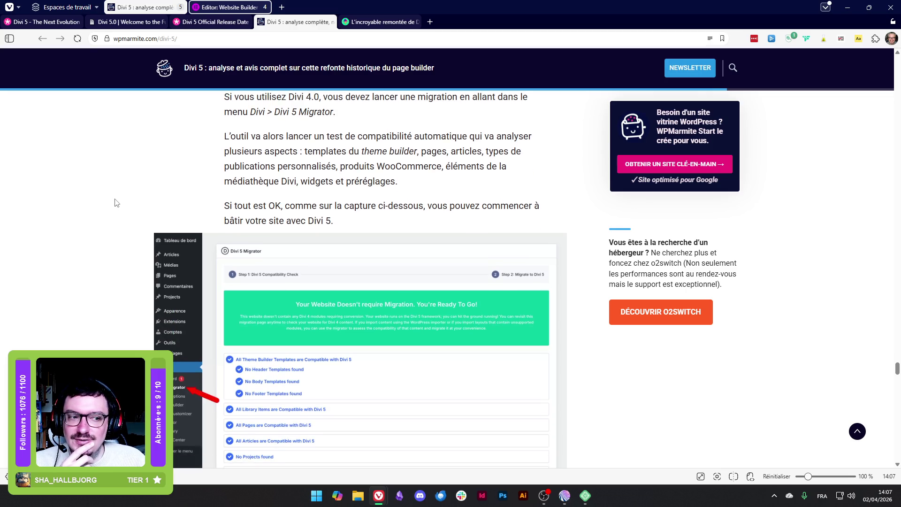
pyautogui.scroll(-7, 115, 202)
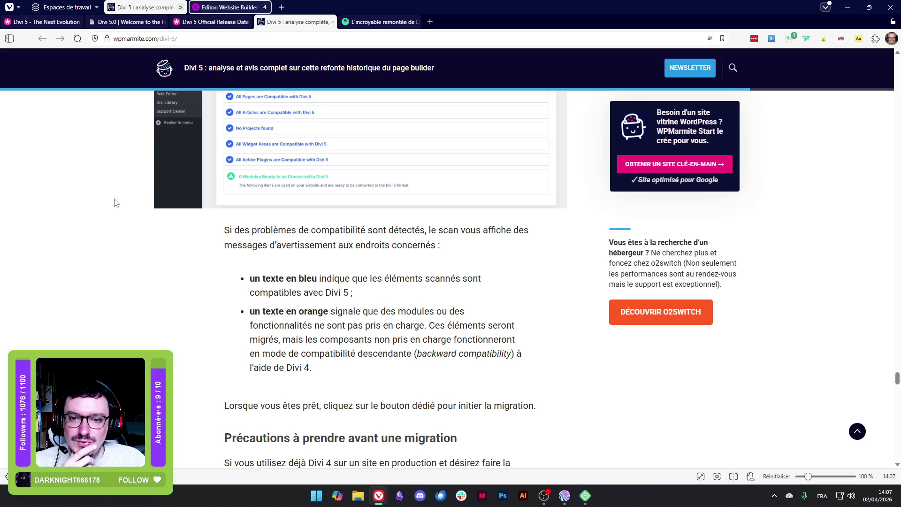
pyautogui.scroll(-3, 109, 212)
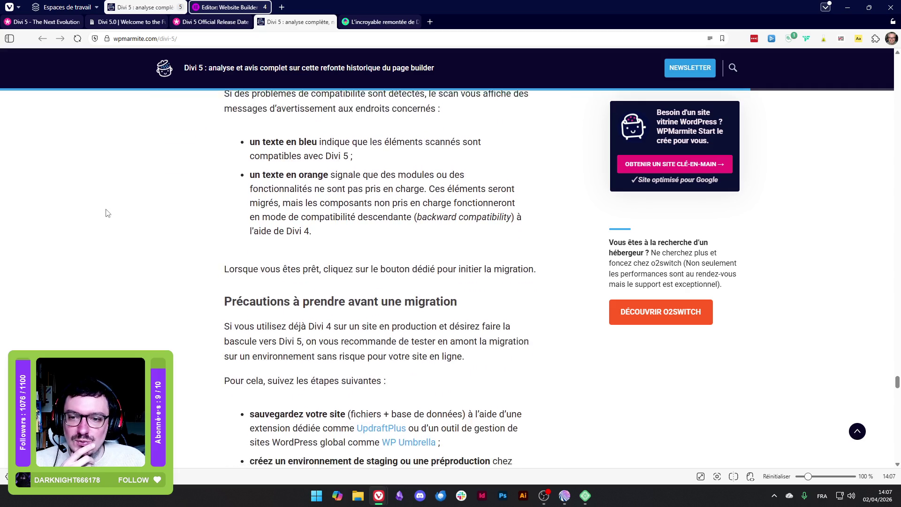
pyautogui.scroll(-3, 151, 203)
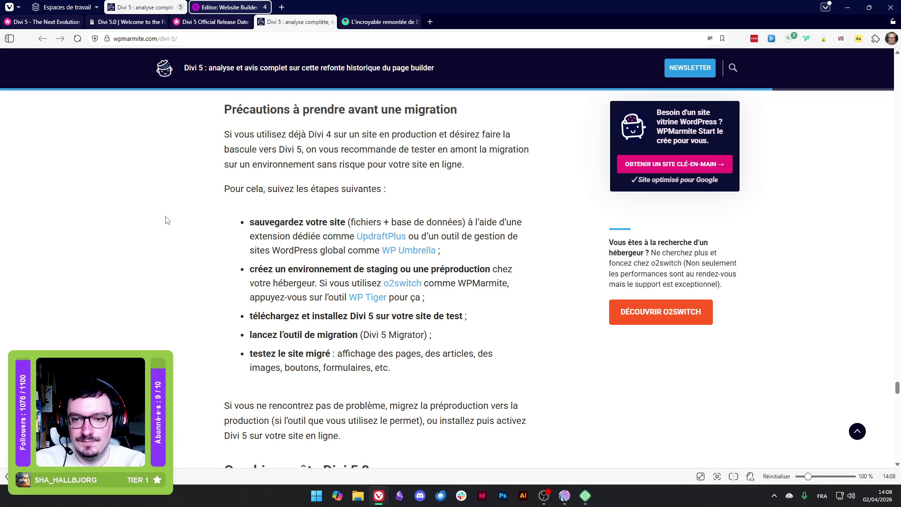
pyautogui.scroll(-3, 141, 141)
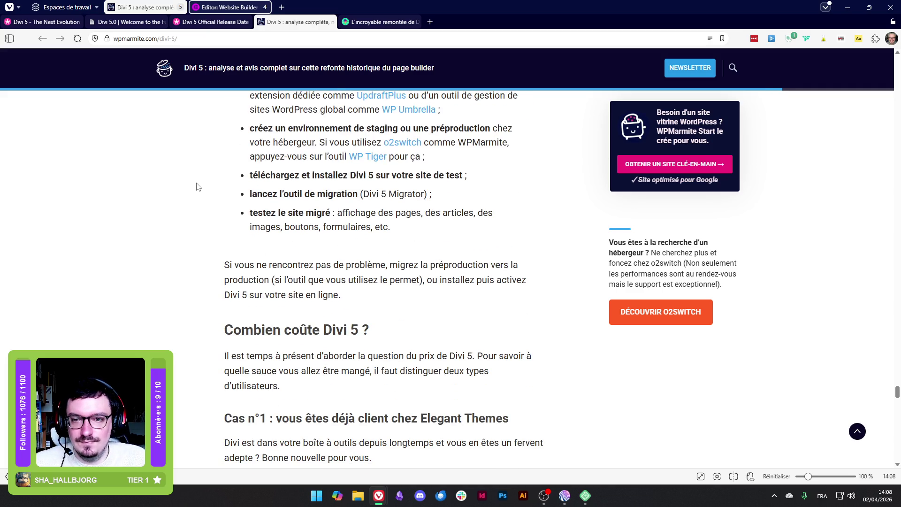
pyautogui.scroll(-2, 197, 187)
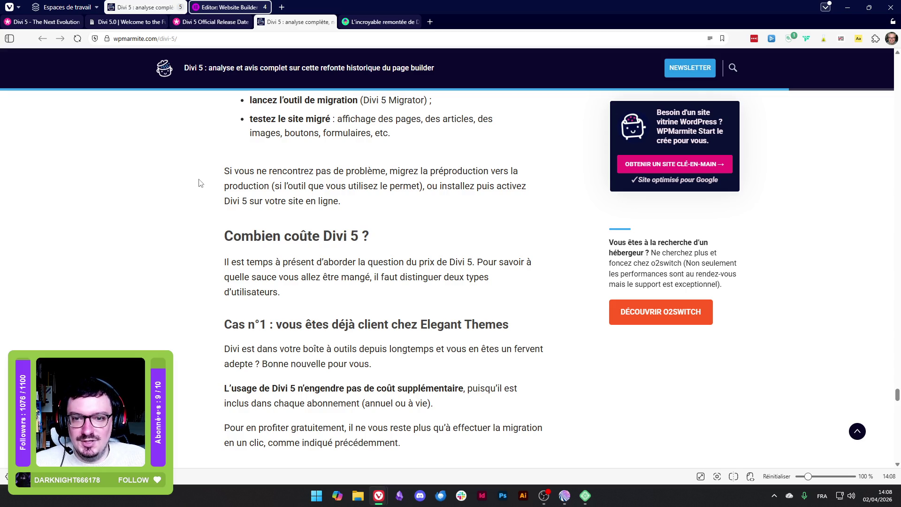
pyautogui.scroll(-2, 201, 183)
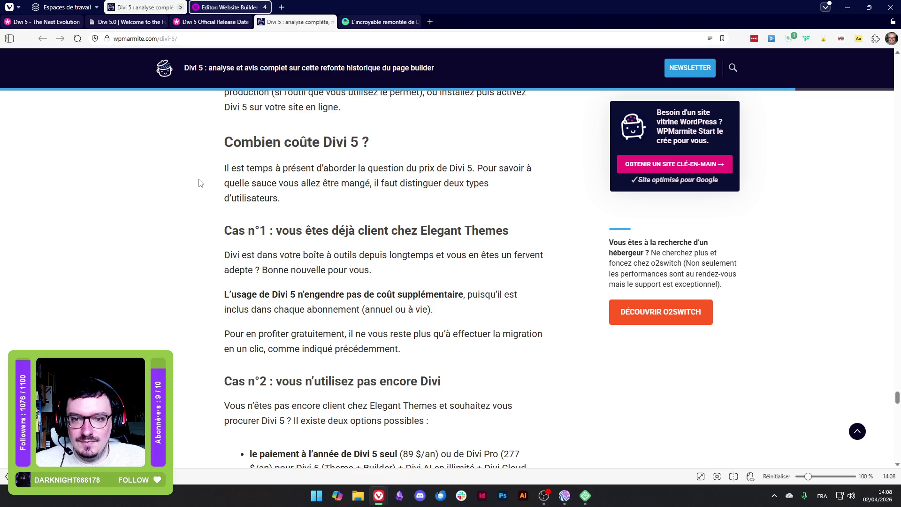
pyautogui.scroll(-1, 200, 183)
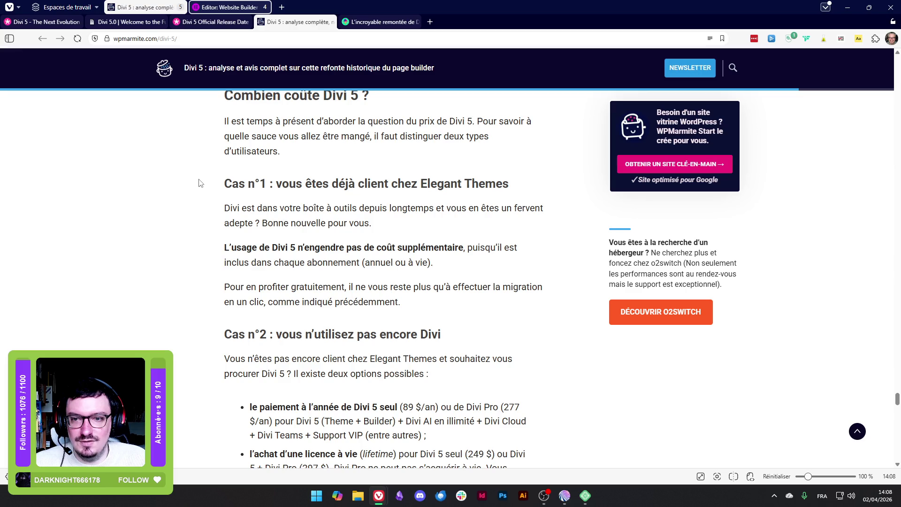
pyautogui.scroll(-2, 201, 183)
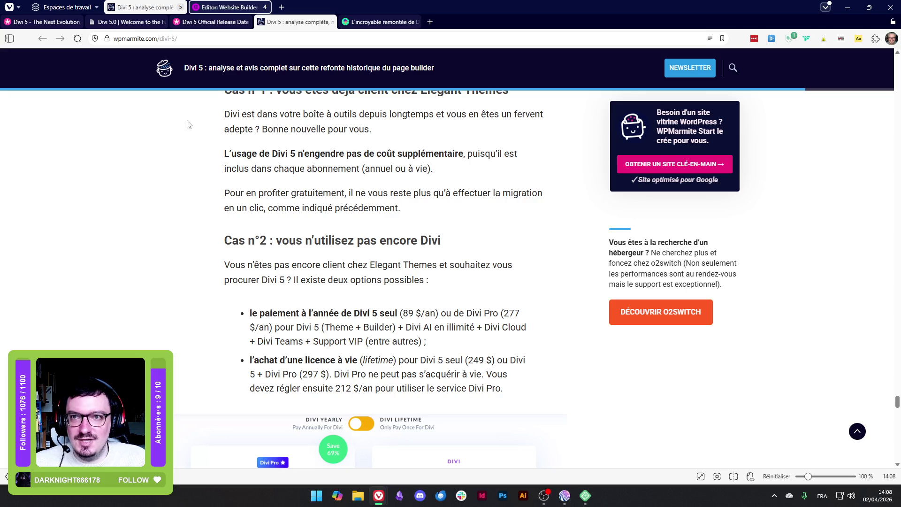
pyautogui.click(211, 21)
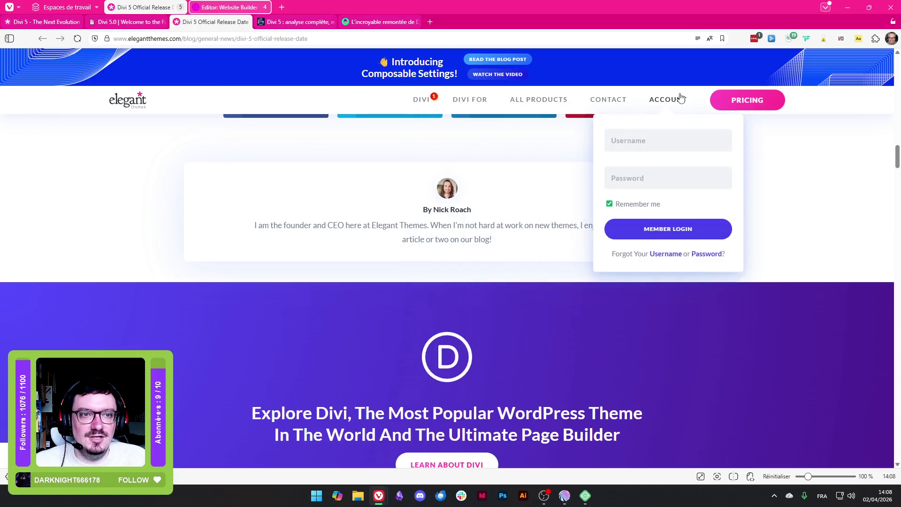
# Open Elegant Themes pricing, switch to Divi Lifetime and highlight the $297 / $249 prices
pyautogui.click(744, 100)
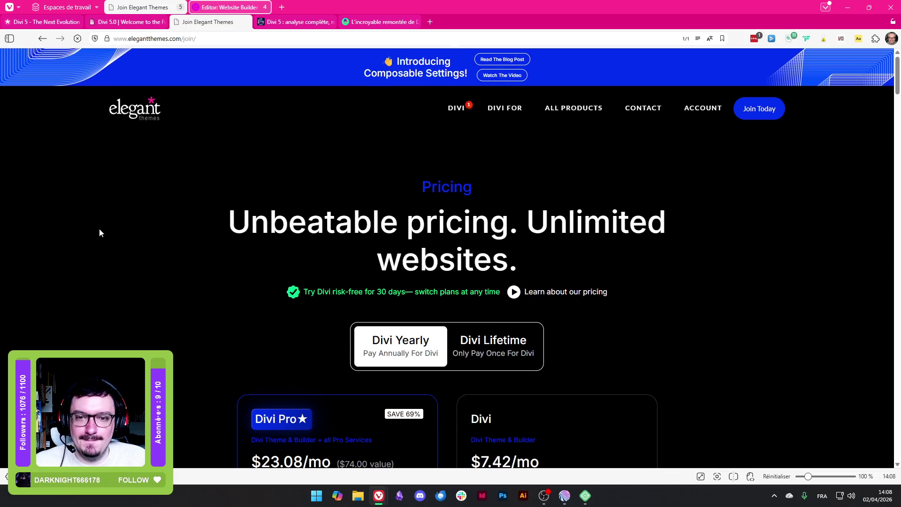
pyautogui.scroll(-2, 102, 231)
pyautogui.click(518, 249)
pyautogui.scroll(-2, 746, 223)
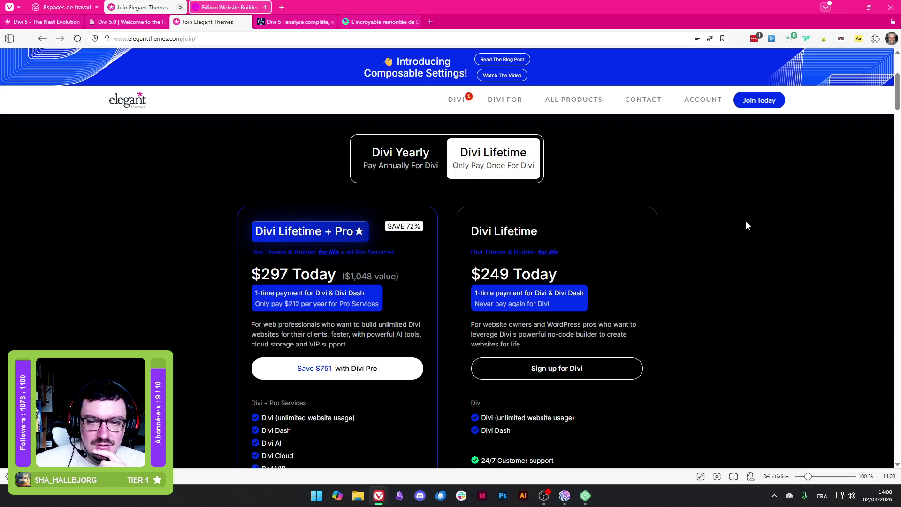
pyautogui.scroll(-1, 745, 225)
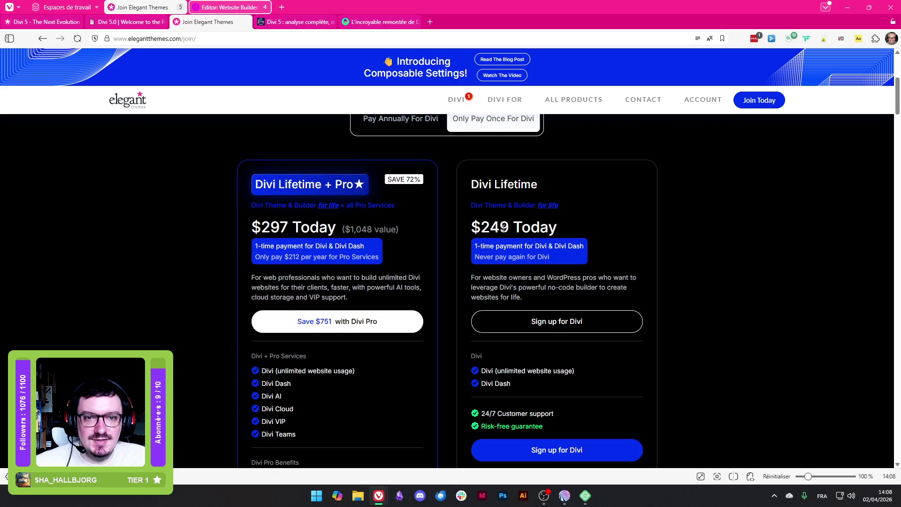
pyautogui.moveTo(481, 227); pyautogui.dragTo(507, 221)
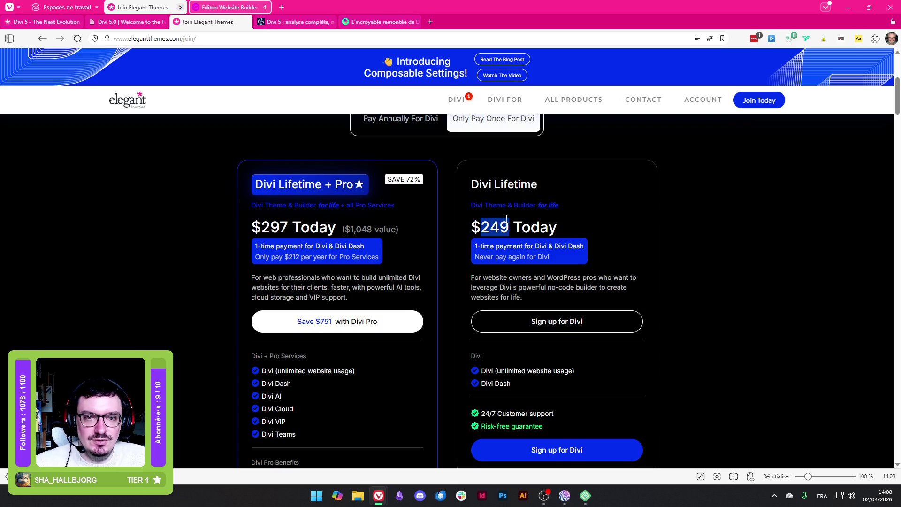
pyautogui.doubleClick(535, 227)
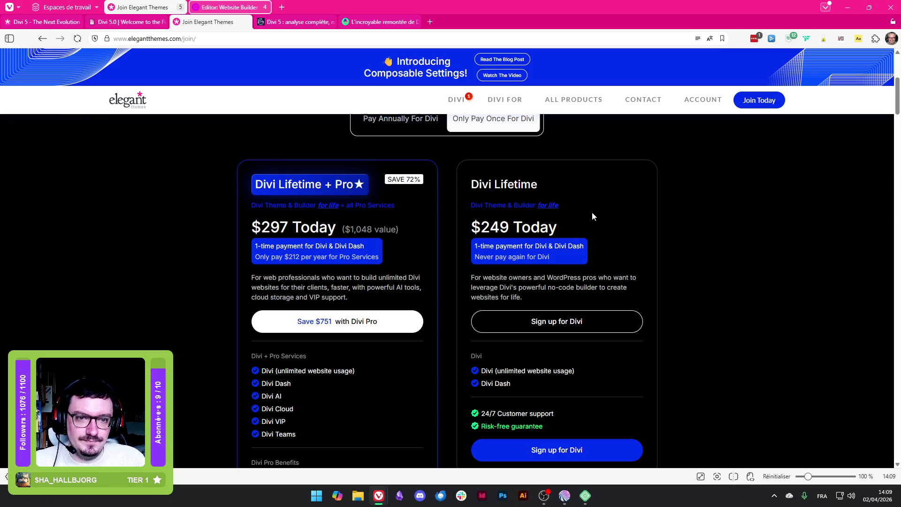
# Scroll through the Divi plan features, then switch to the Elementor website builder tab
pyautogui.moveTo(519, 243)
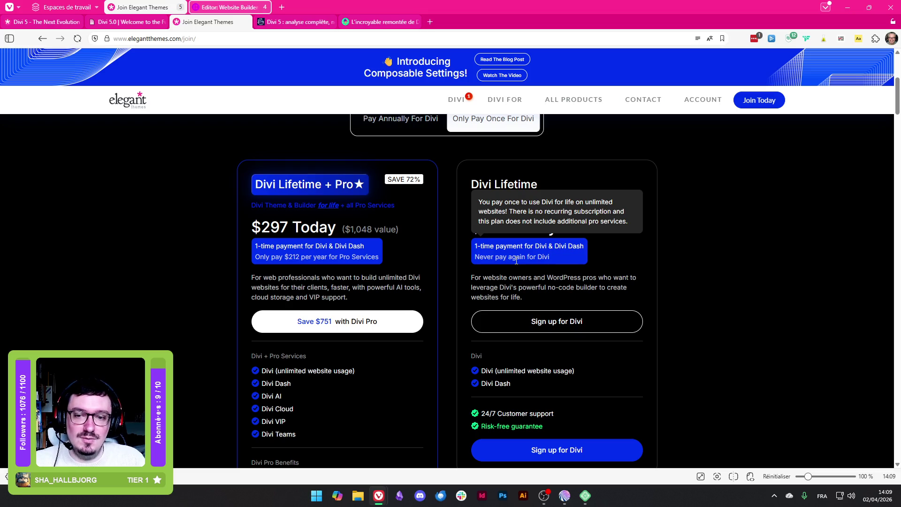
pyautogui.scroll(-2, 486, 256)
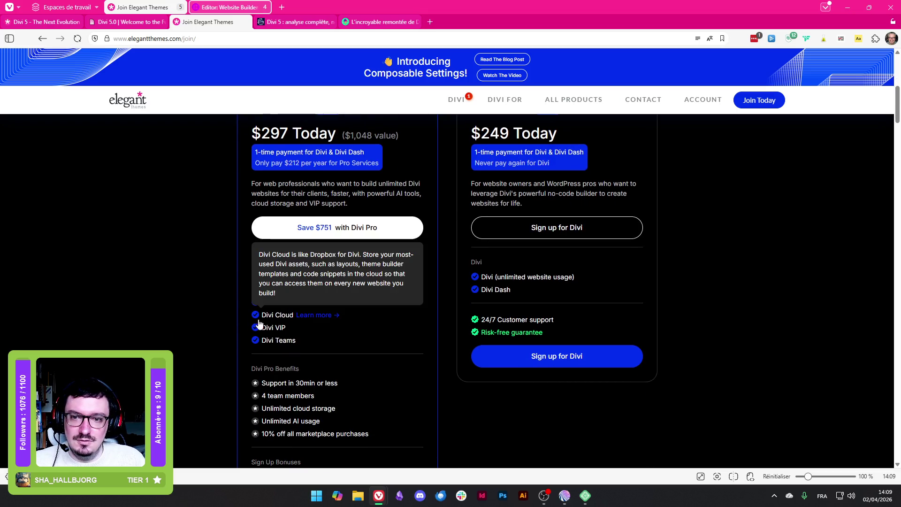
pyautogui.moveTo(280, 335)
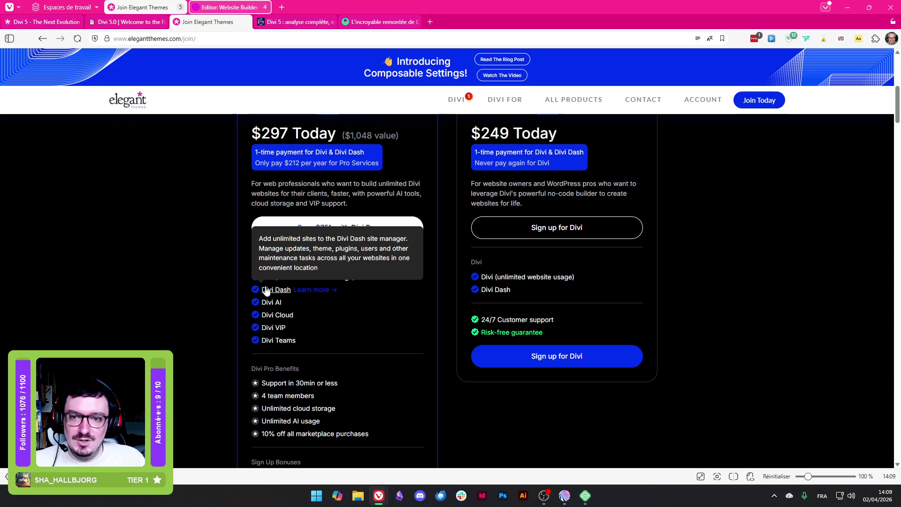
pyautogui.moveTo(501, 292)
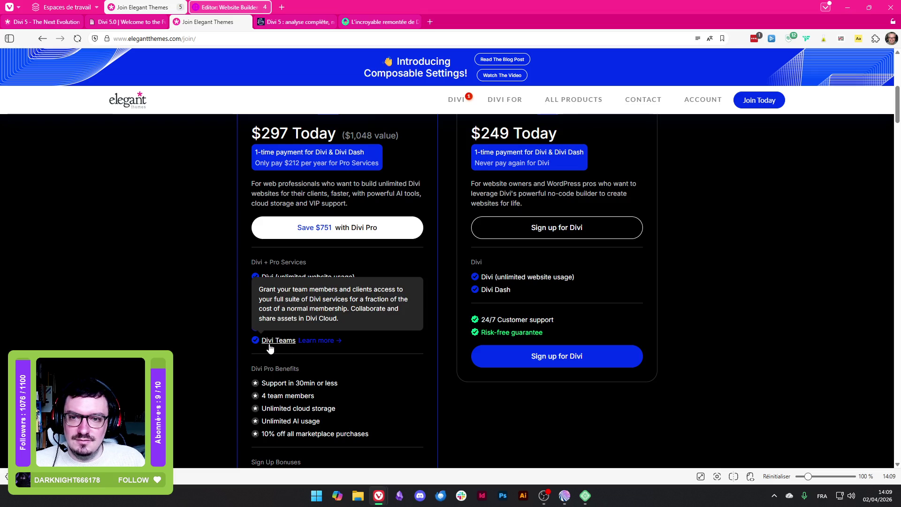
pyautogui.scroll(-2, 301, 268)
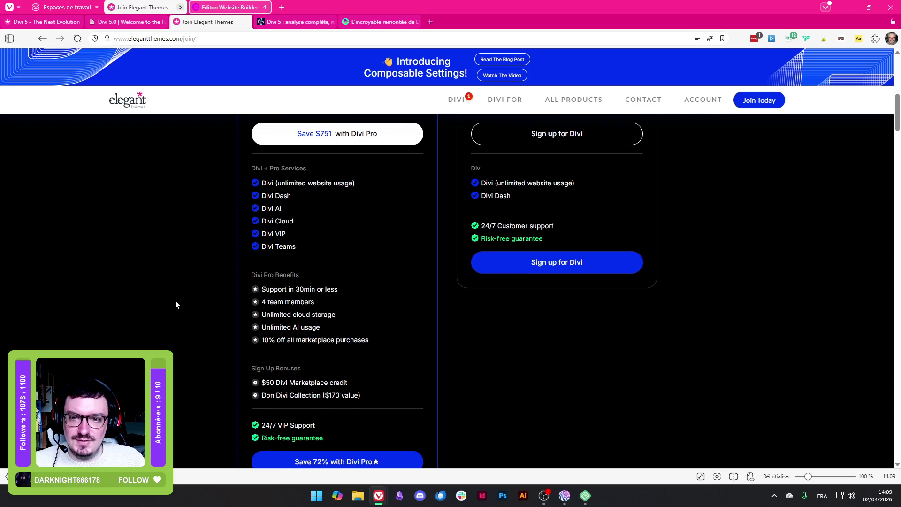
pyautogui.scroll(-2, 281, 303)
pyautogui.moveTo(299, 305)
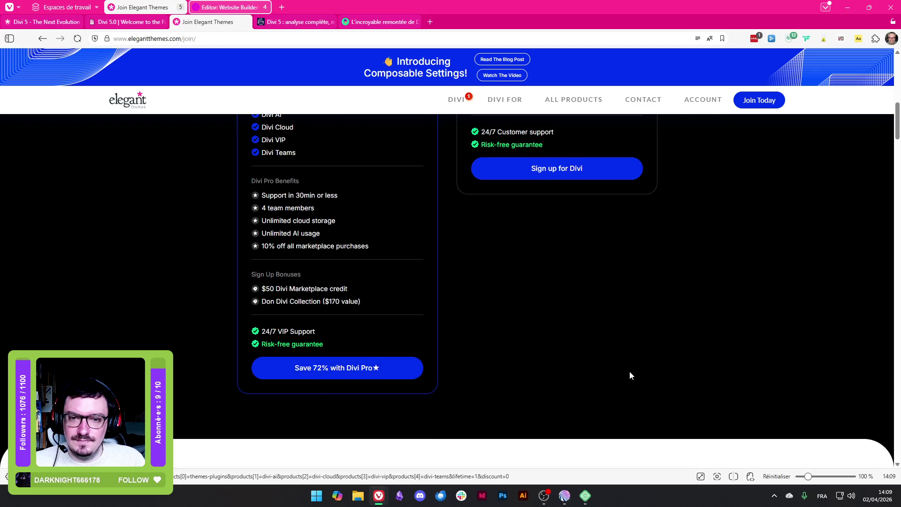
pyautogui.scroll(10, 630, 371)
pyautogui.scroll(-3, 281, 296)
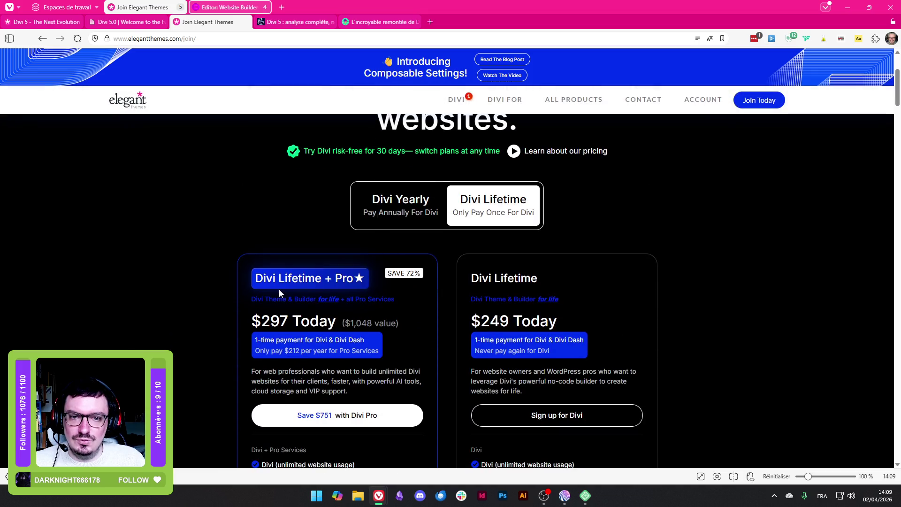
pyautogui.click(230, 7)
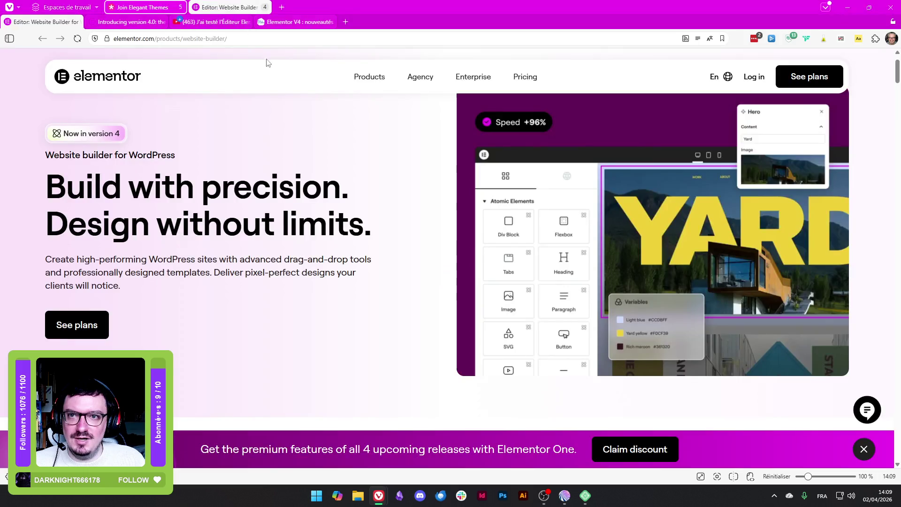
# Open Elementor's pricing page and look over the plans
pyautogui.click(526, 76)
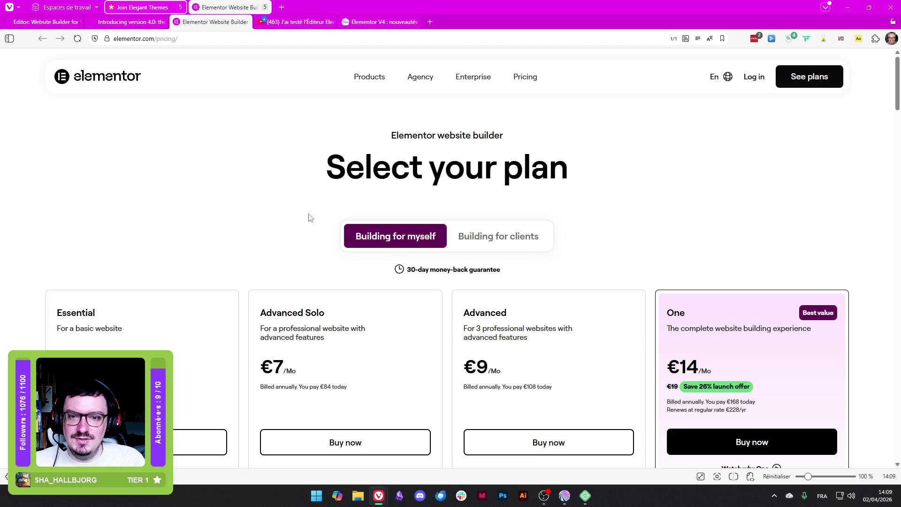
pyautogui.scroll(-1, 227, 203)
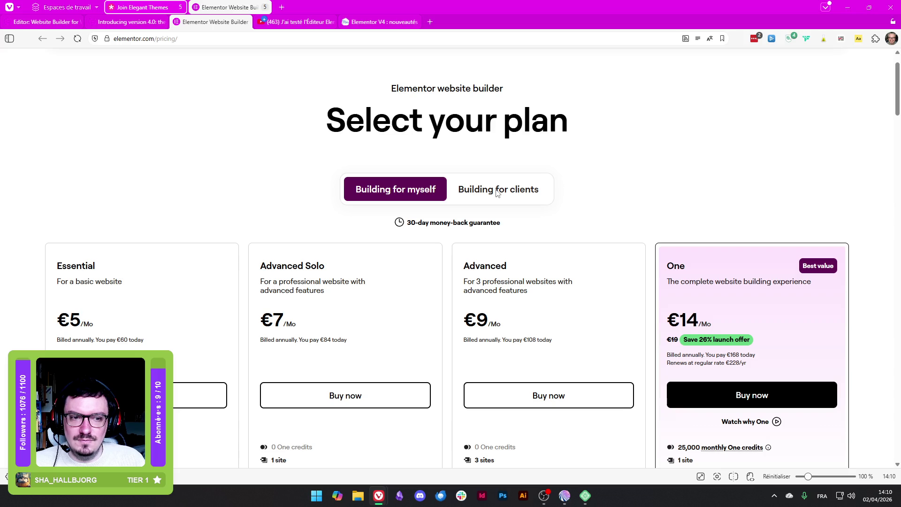
pyautogui.scroll(-10, 497, 192)
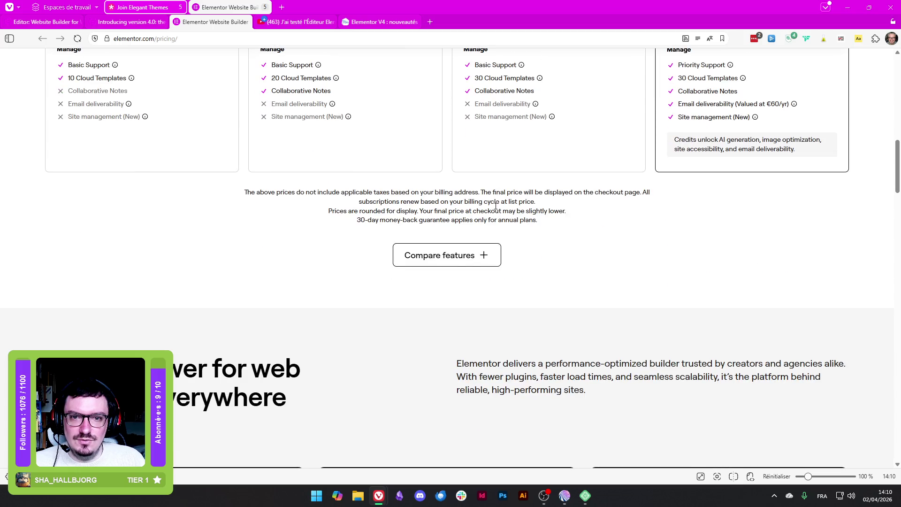
pyautogui.scroll(10, 462, 265)
# View the client plans, noting One Agency's €444 yearly price and Expert's 25-site limit
pyautogui.click(488, 225)
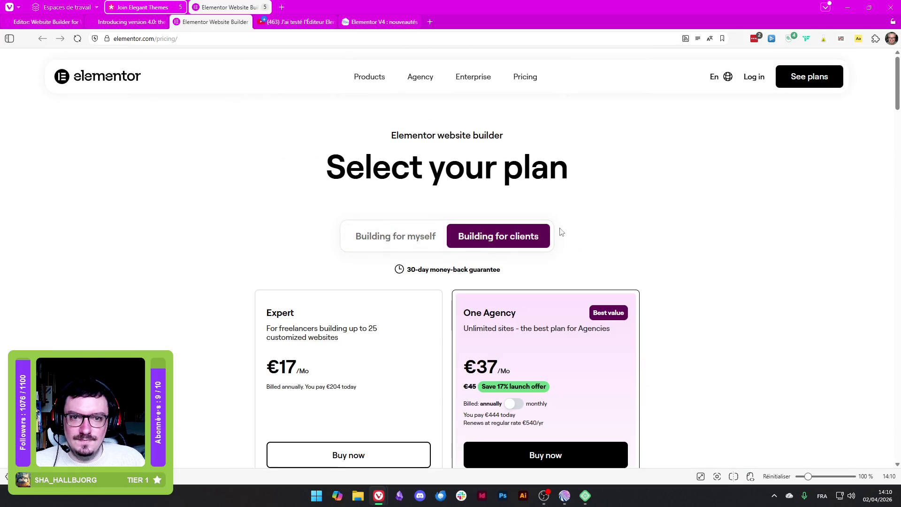
pyautogui.scroll(-2, 628, 218)
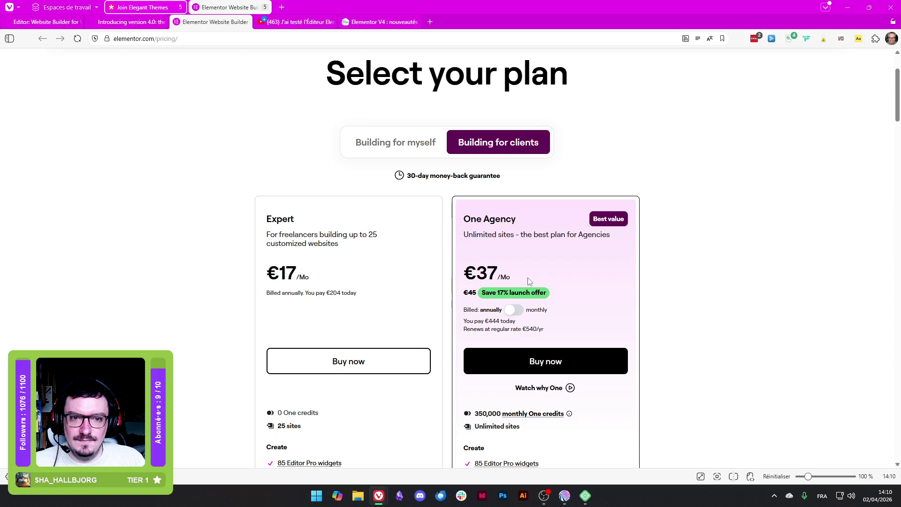
pyautogui.doubleClick(490, 321)
pyautogui.scroll(-2, 270, 249)
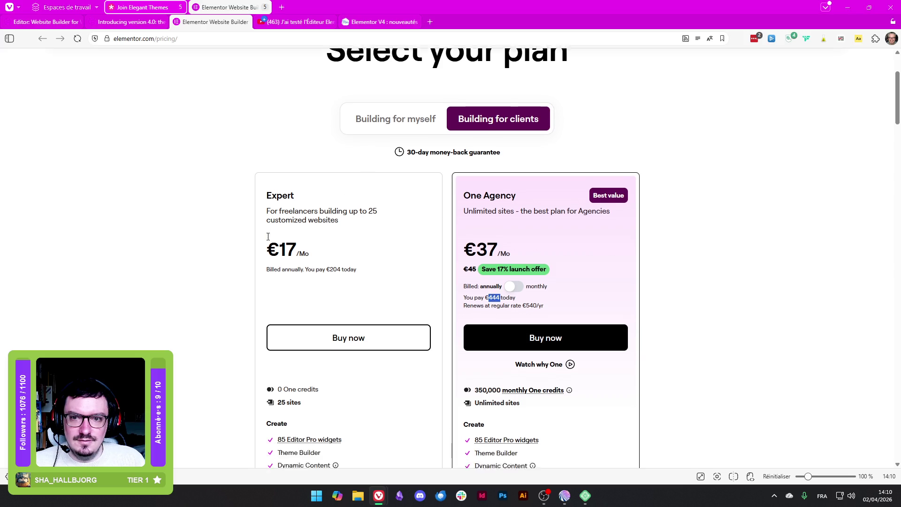
pyautogui.click(170, 267)
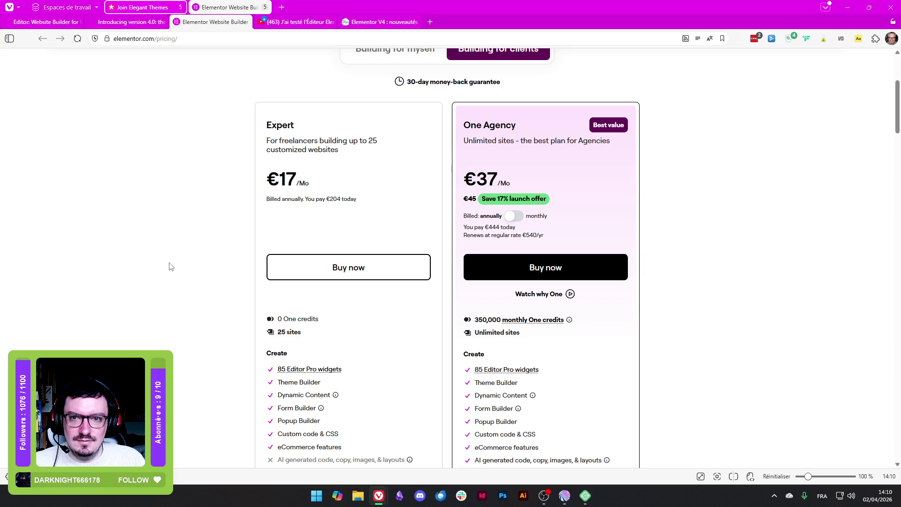
pyautogui.tripleClick(289, 332)
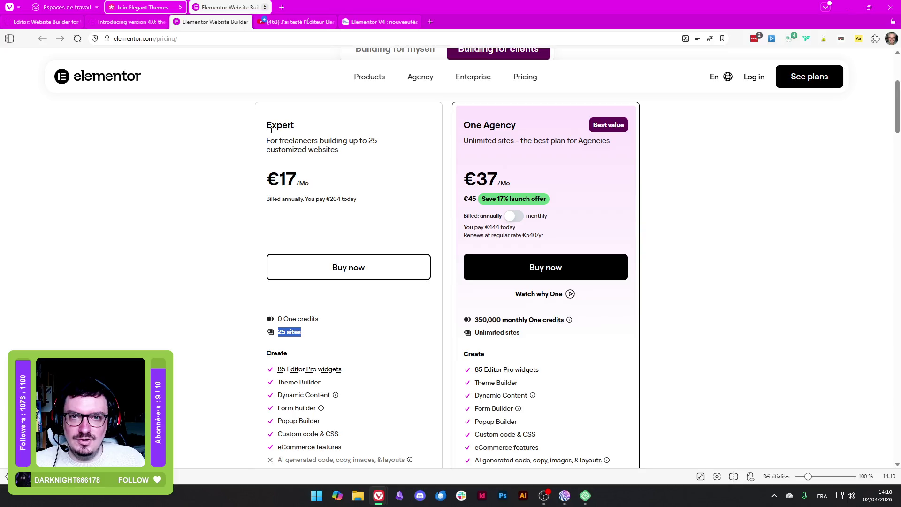
pyautogui.scroll(2, 421, 168)
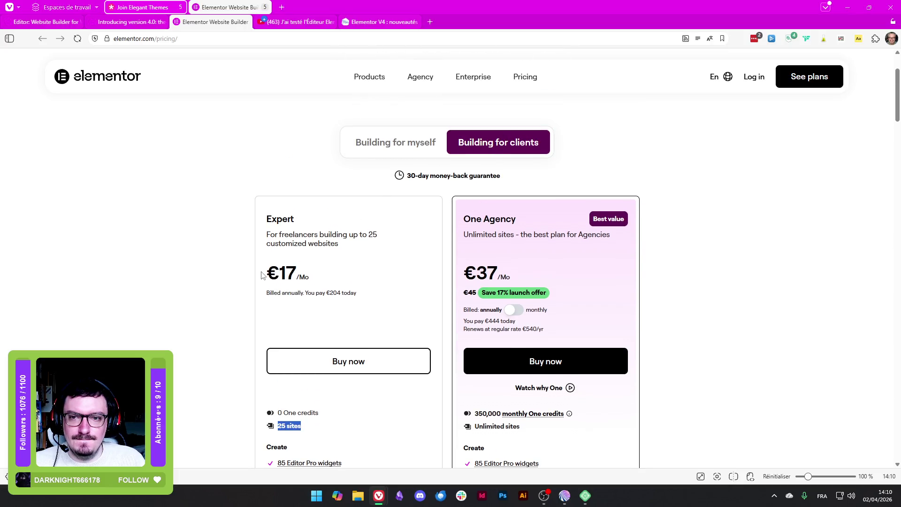
# Compare with the personal plans, highlighting the Advanced plan's description and €108 yearly price
pyautogui.click(370, 142)
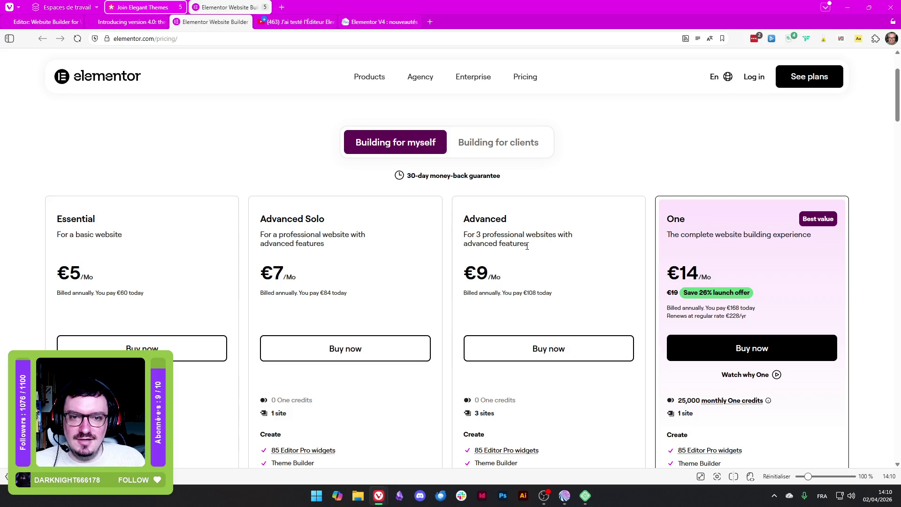
pyautogui.moveTo(467, 234); pyautogui.dragTo(552, 249)
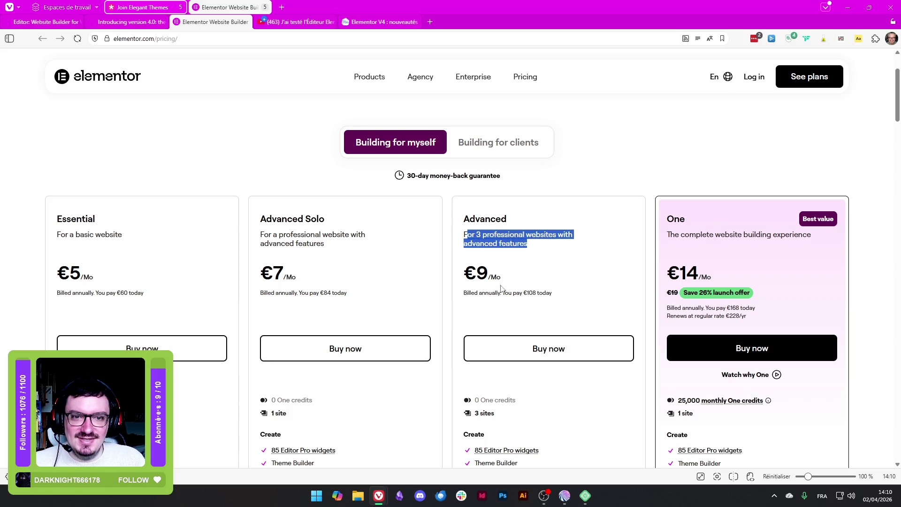
pyautogui.doubleClick(532, 293)
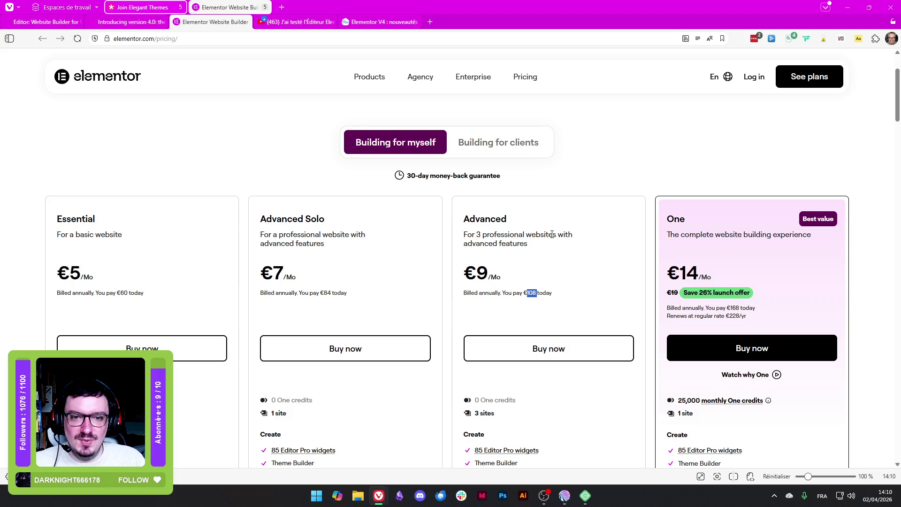
pyautogui.click(484, 145)
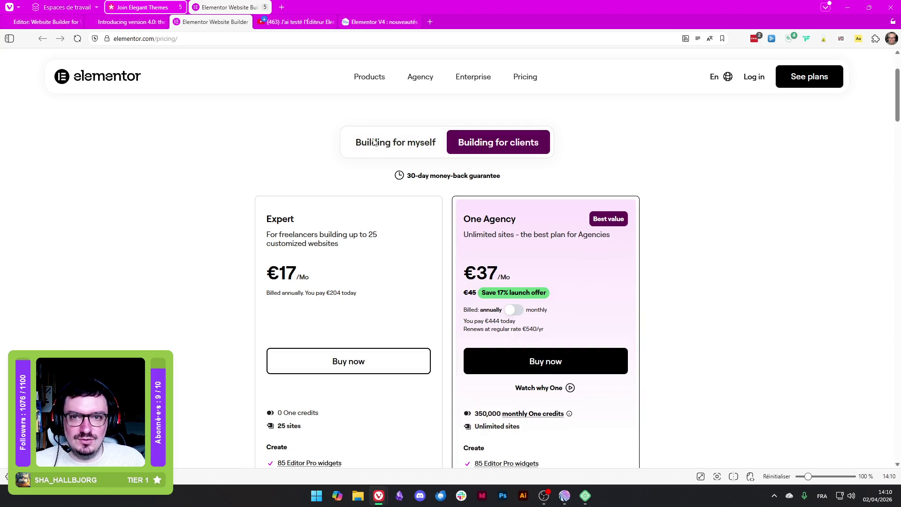
pyautogui.click(392, 143)
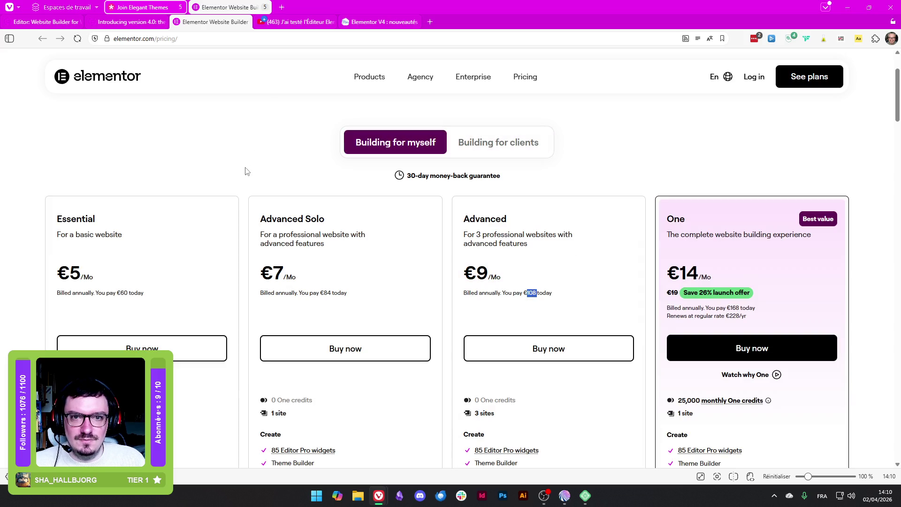
# Return to the Expert and One Agency plans and open the monthly One credits usage breakdown
pyautogui.scroll(-3, 245, 171)
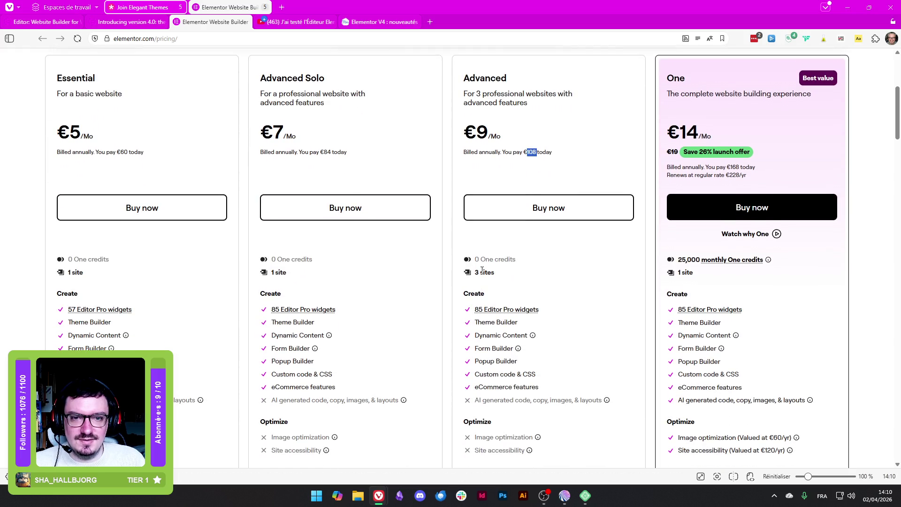
pyautogui.moveTo(475, 259); pyautogui.dragTo(515, 259)
pyautogui.scroll(3, 535, 268)
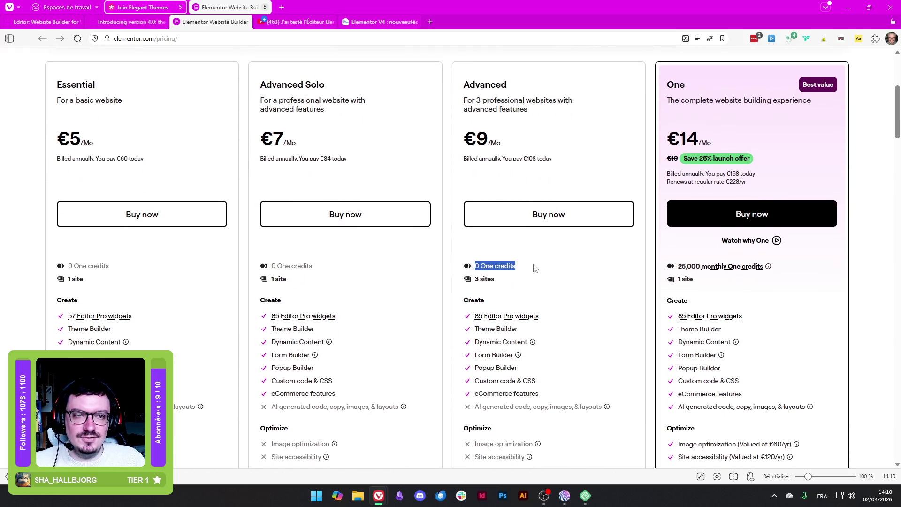
pyautogui.click(498, 143)
pyautogui.scroll(-3, 544, 280)
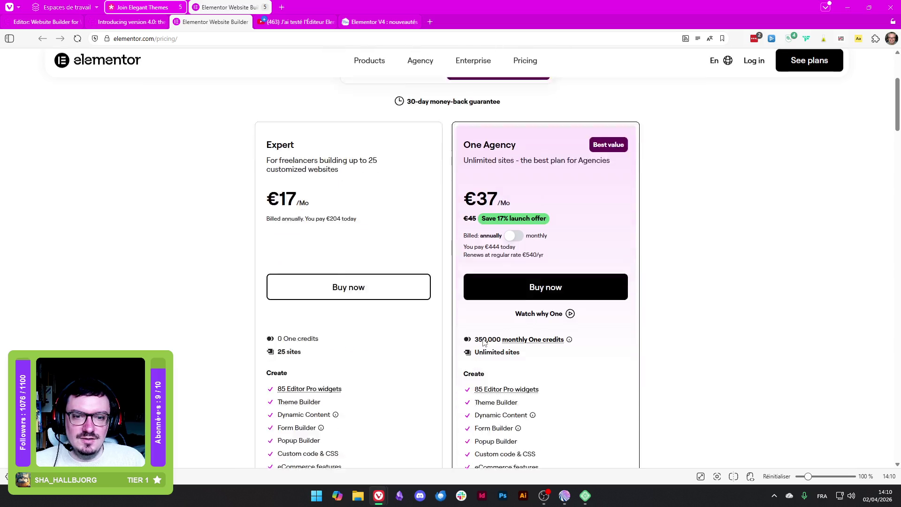
pyautogui.click(544, 276)
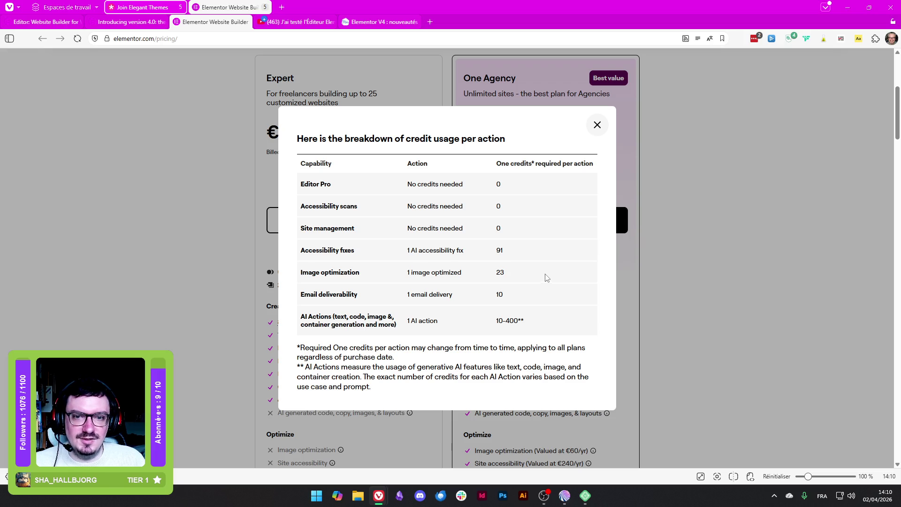
# Highlight the Email deliverability and Image optimization credit rows, then close the breakdown
pyautogui.moveTo(308, 295); pyautogui.dragTo(368, 296)
pyautogui.moveTo(302, 272)
pyautogui.mouseDown()
pyautogui.moveTo(322, 271)
pyautogui.moveTo(309, 251)
pyautogui.moveTo(366, 255)
pyautogui.mouseUp()
pyautogui.tripleClick(322, 271)
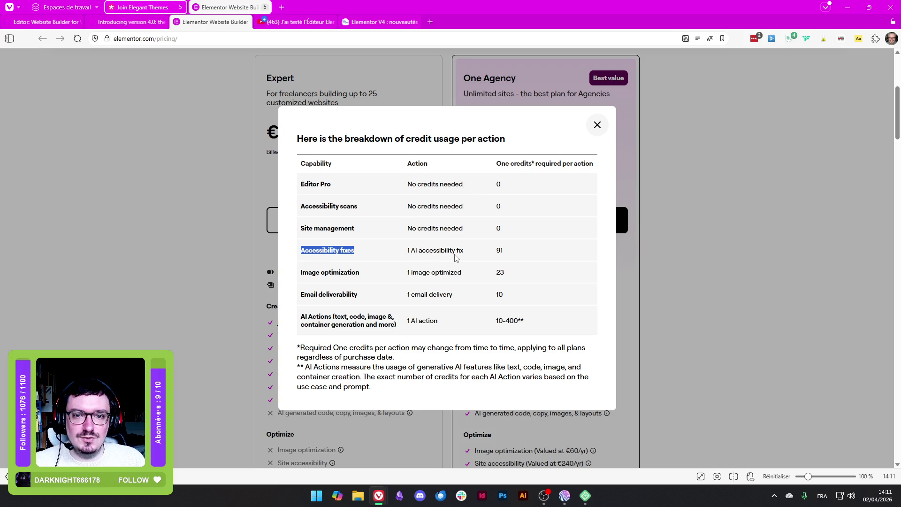
pyautogui.click(686, 258)
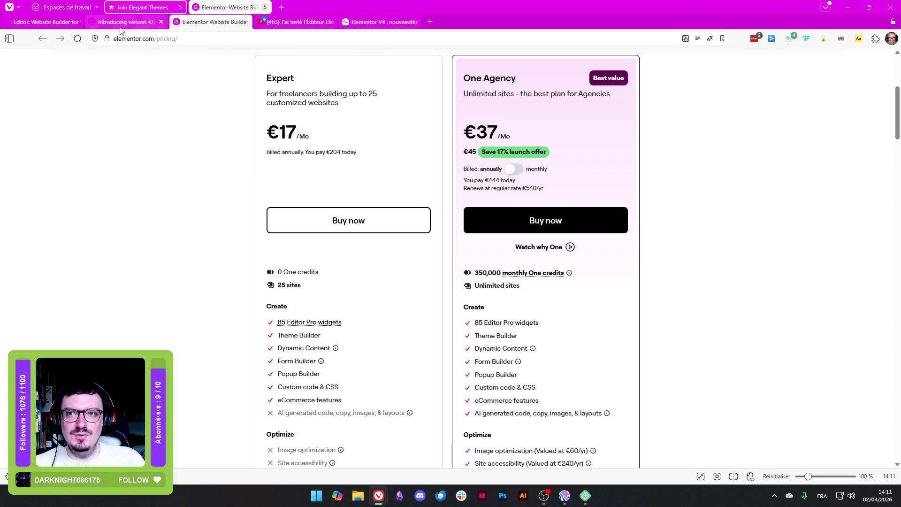
# Glance at the Elementor V4 article, highlight 'Build with precision. Design without limits.', then go to Join Elegant Themes
pyautogui.moveTo(48, 29)
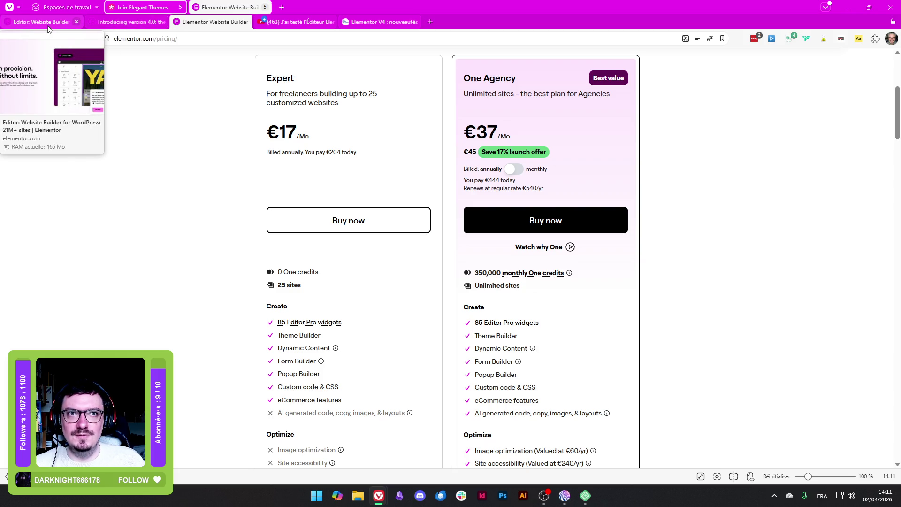
pyautogui.moveTo(372, 26)
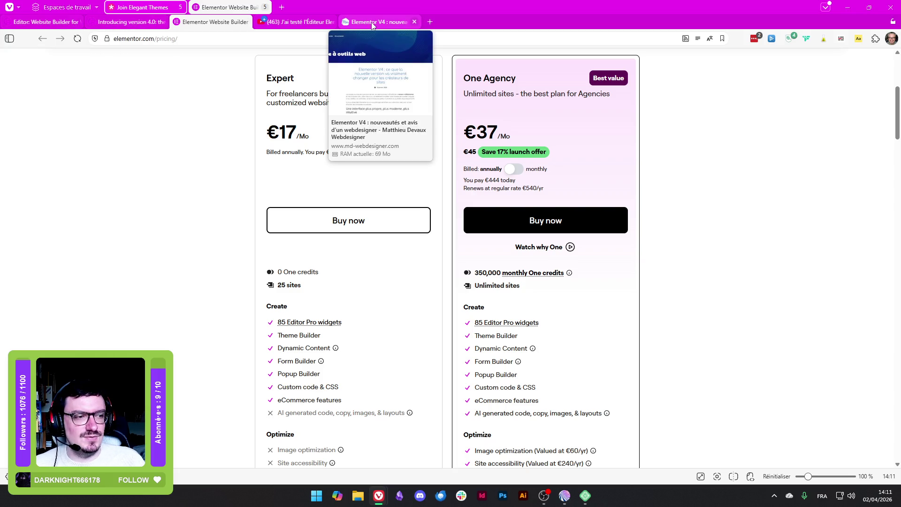
pyautogui.click(373, 25)
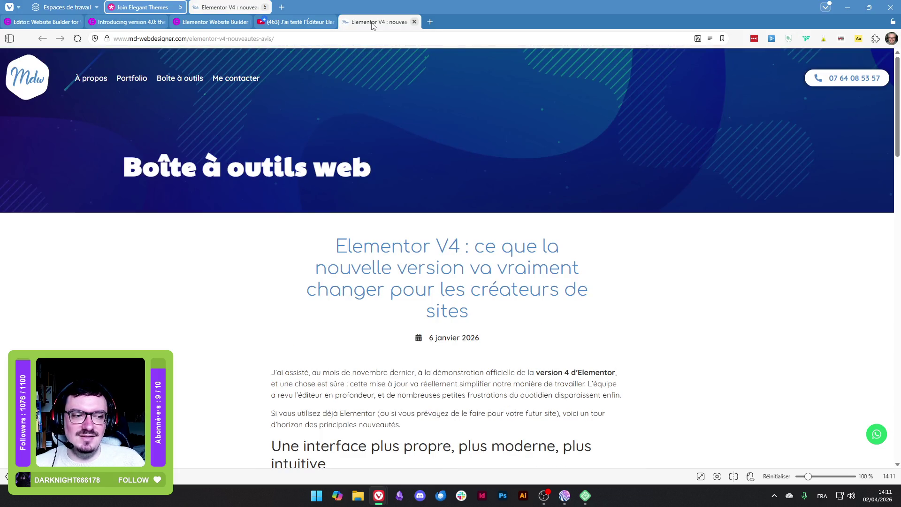
pyautogui.click(52, 22)
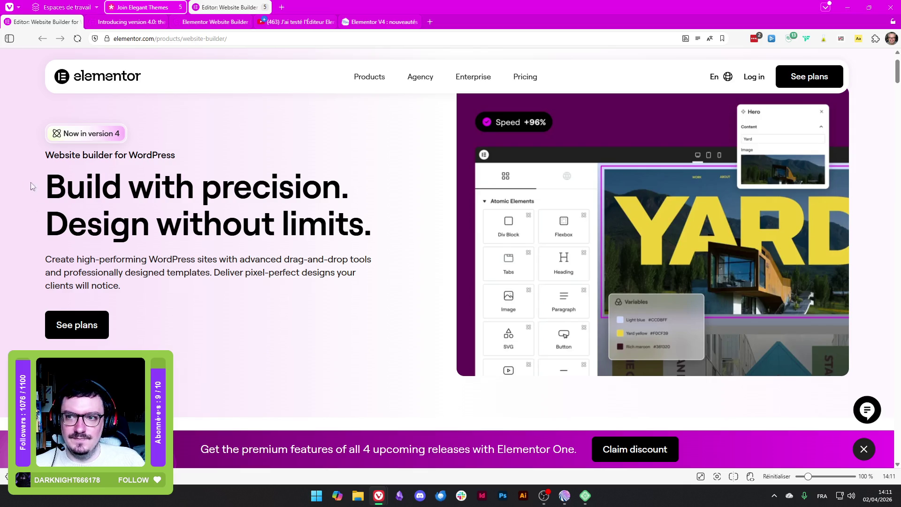
pyautogui.moveTo(44, 187); pyautogui.dragTo(387, 226)
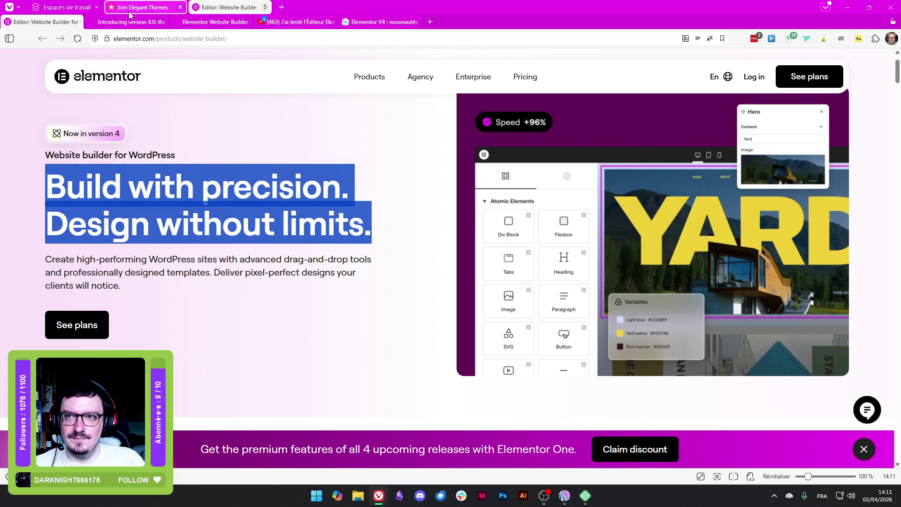
pyautogui.click(141, 7)
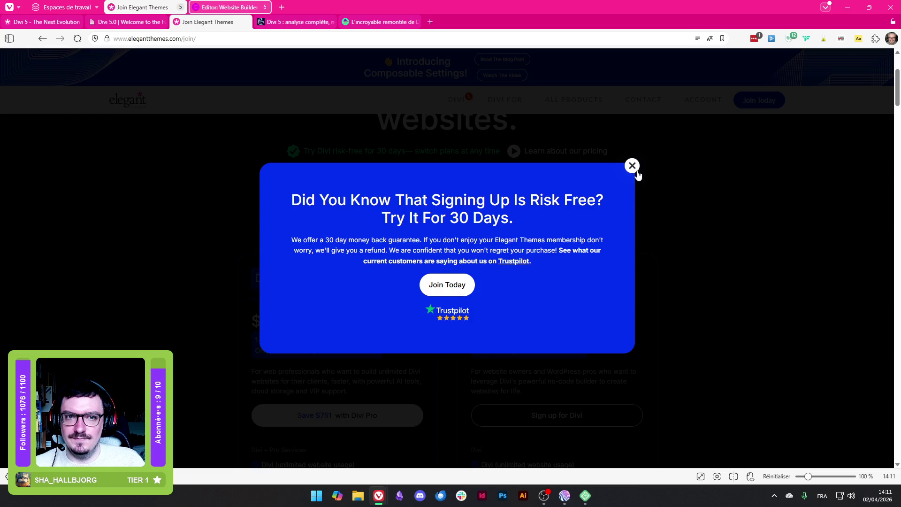
# Dismiss the risk-free trial popup and scroll the WPMarmite Divi 5 review down to its Limites list
pyautogui.click(632, 166)
pyautogui.scroll(-5, 49, 145)
pyautogui.click(296, 22)
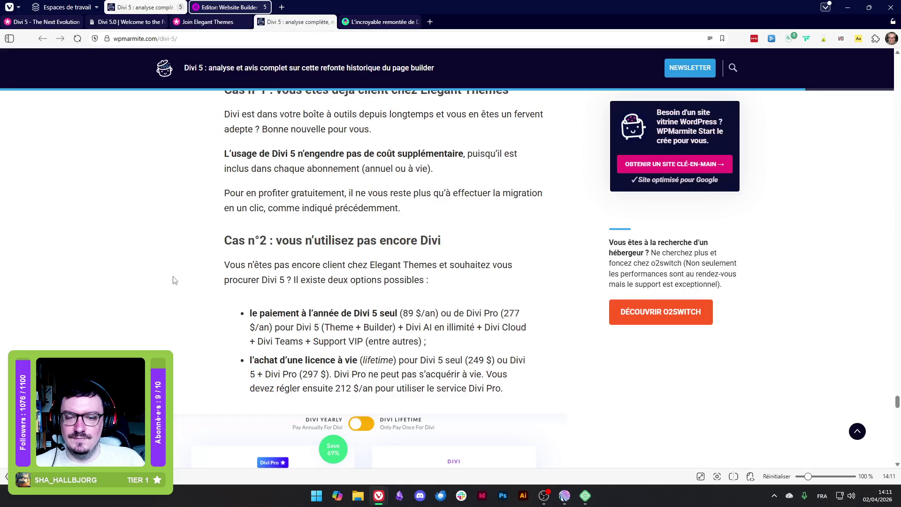
pyautogui.scroll(-6, 155, 291)
pyautogui.scroll(-7, 156, 298)
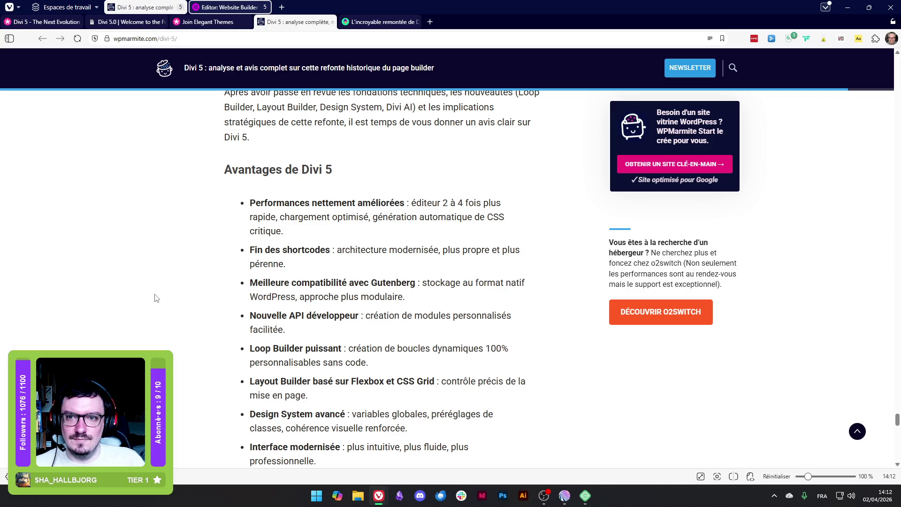
pyautogui.scroll(-4, 148, 258)
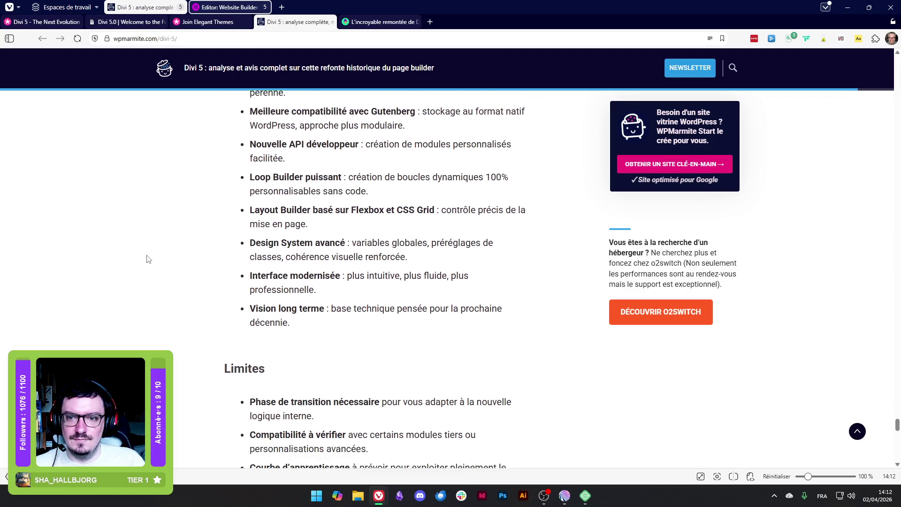
pyautogui.scroll(-2, 147, 259)
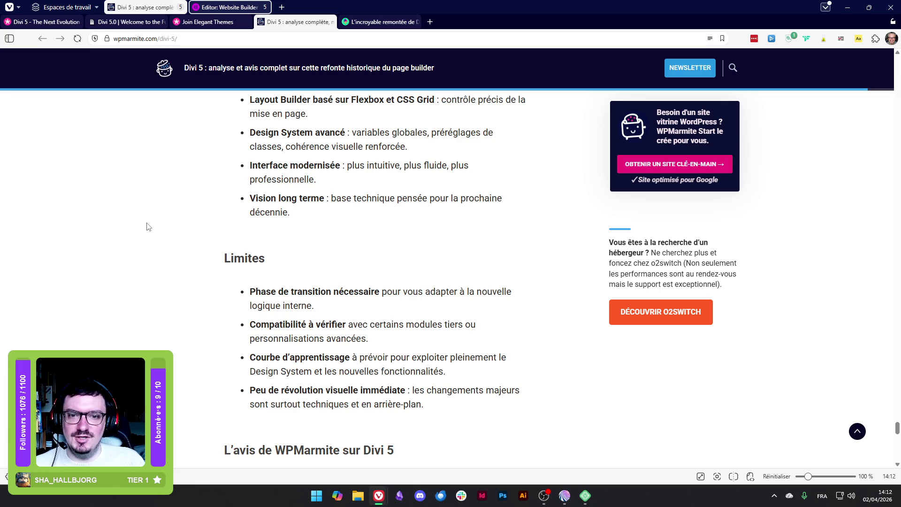
pyautogui.scroll(-1, 147, 228)
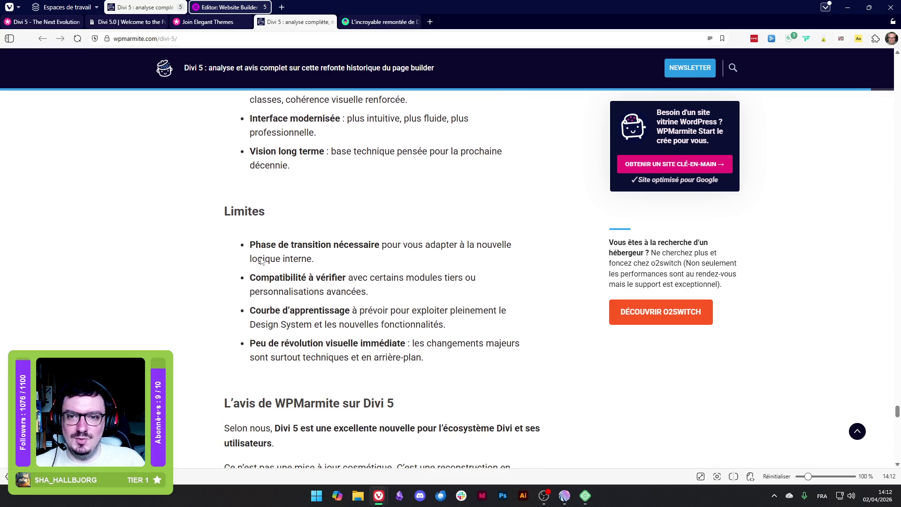
# Highlight the 'Courbe d'apprentissage' and 'Peu de révolution visuelle immédiate' bullets, then scroll to the verdict
pyautogui.moveTo(244, 314)
pyautogui.mouseDown()
pyautogui.moveTo(515, 316)
pyautogui.moveTo(516, 324)
pyautogui.mouseUp()
pyautogui.moveTo(446, 324)
pyautogui.mouseDown()
pyautogui.moveTo(395, 325)
pyautogui.moveTo(405, 343)
pyautogui.mouseUp()
pyautogui.click(181, 242)
pyautogui.scroll(-3, 188, 246)
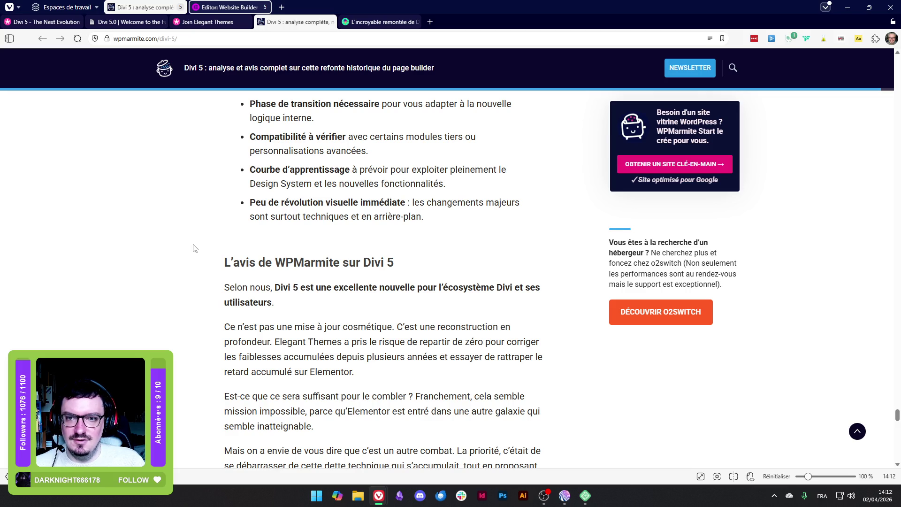
pyautogui.scroll(-6, 196, 248)
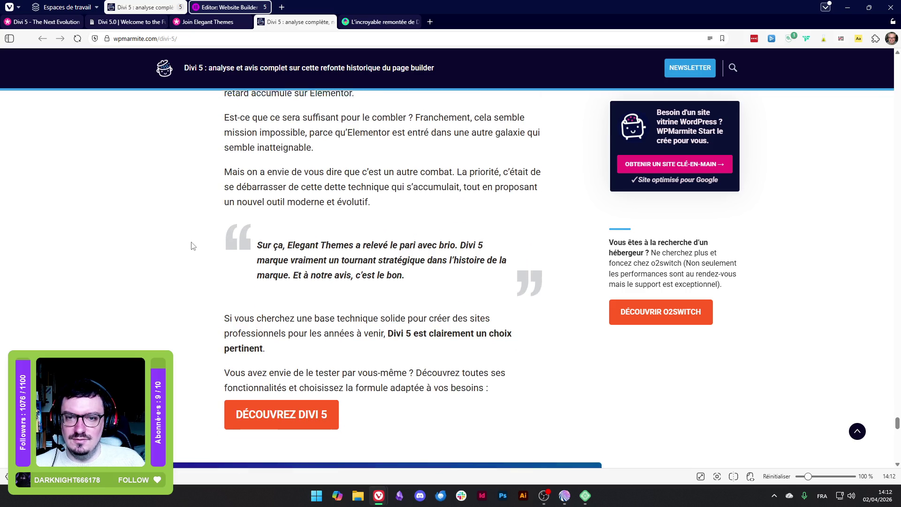
pyautogui.scroll(4, 193, 246)
pyautogui.scroll(-2, 192, 245)
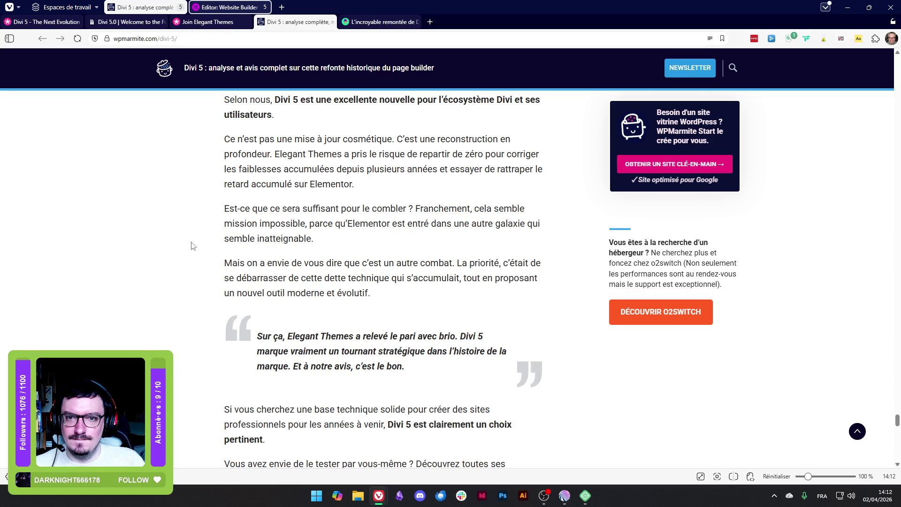
pyautogui.scroll(1, 193, 245)
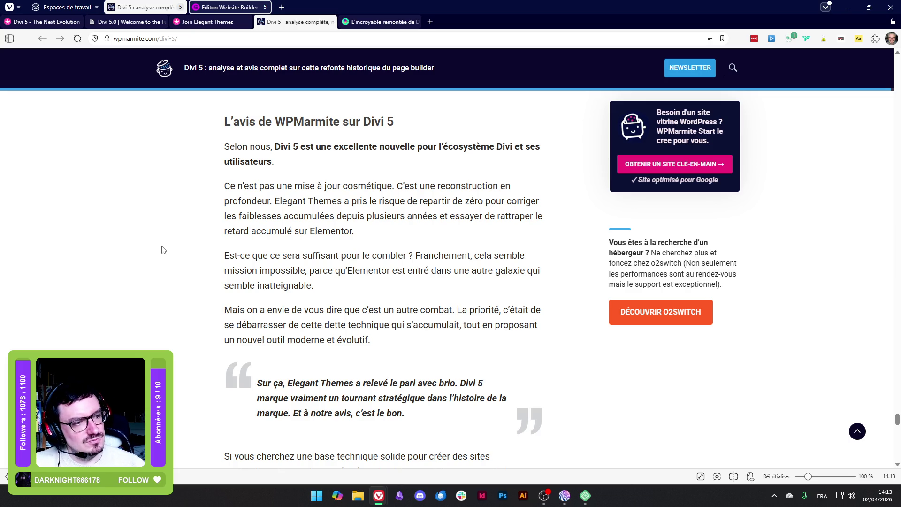
# Inspect the article text and select the ul.wp-block-list bullet list node in the developer tools
pyautogui.rightClick(324, 217)
pyautogui.moveTo(498, 449)
pyautogui.click(540, 472)
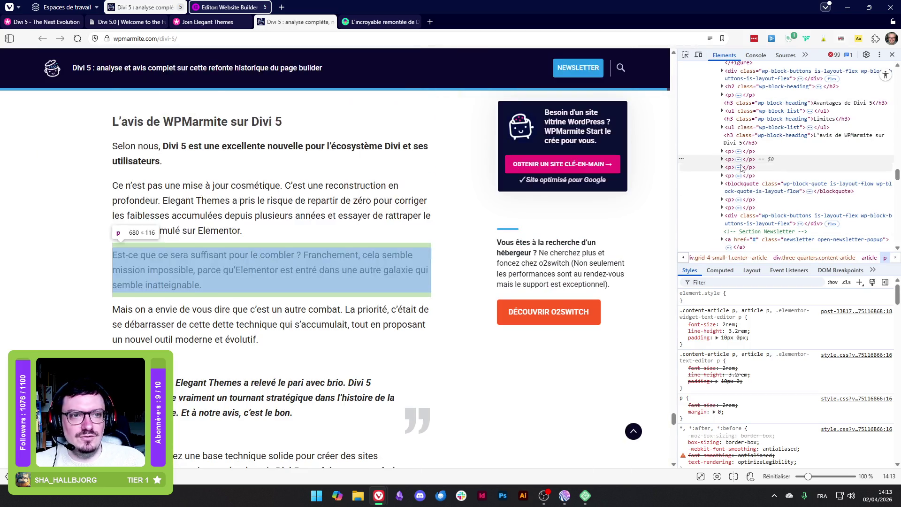
pyautogui.click(793, 127)
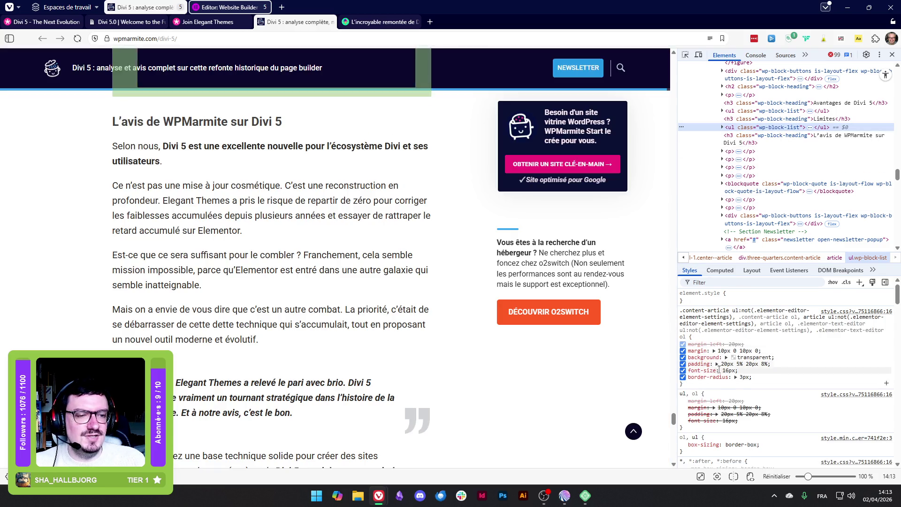
pyautogui.scroll(-10, 704, 338)
pyautogui.scroll(5, 738, 379)
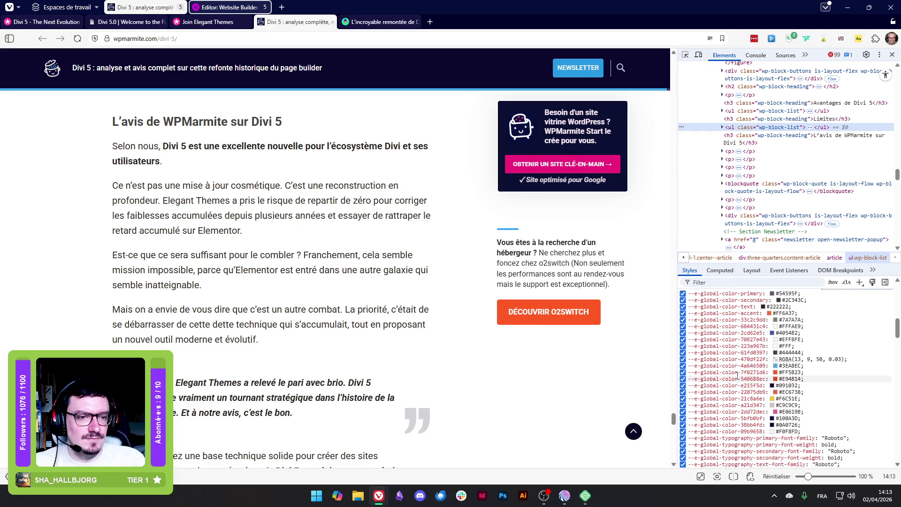
pyautogui.scroll(5, 732, 376)
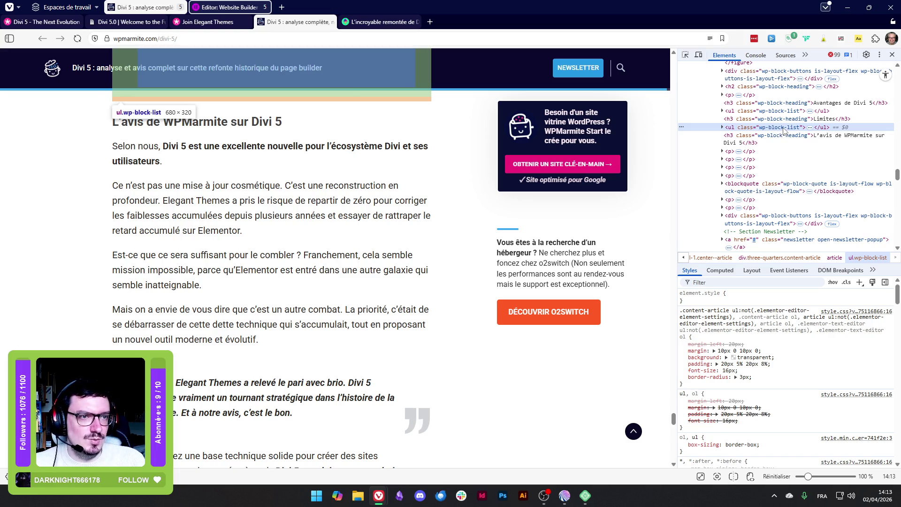
# Review the list's computed values, jump to the border-radius rule, then close the developer tools
pyautogui.click(720, 270)
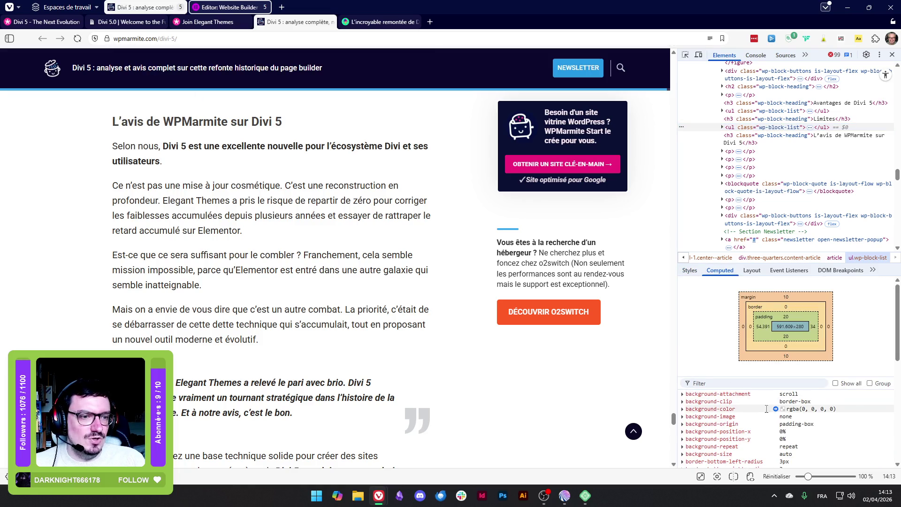
pyautogui.scroll(-1, 756, 409)
pyautogui.scroll(-3, 756, 409)
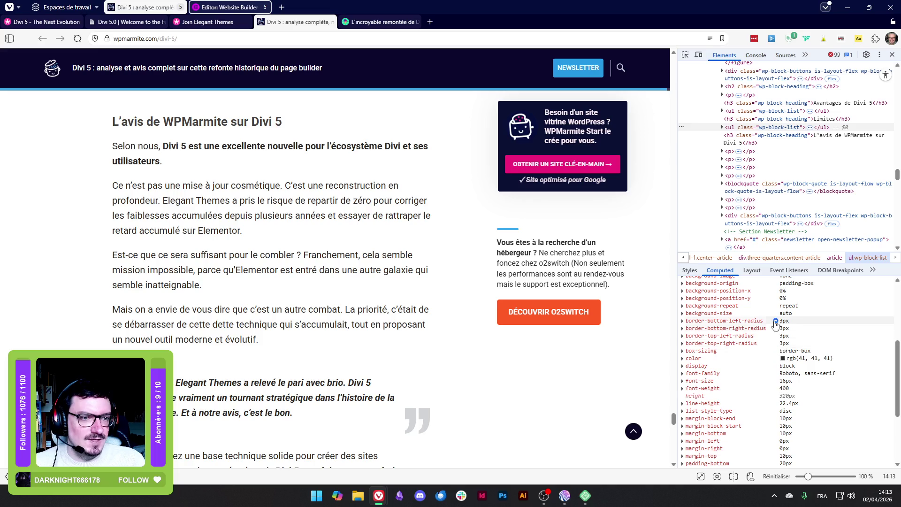
pyautogui.click(776, 328)
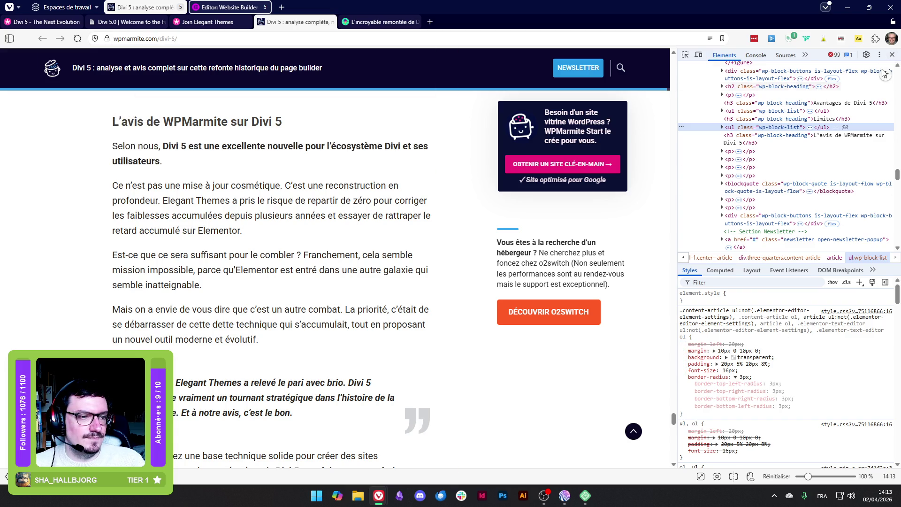
pyautogui.click(892, 55)
# Move from the WPMarmite review to the AstucesDivi recap article and scroll through its table of contents
pyautogui.click(378, 22)
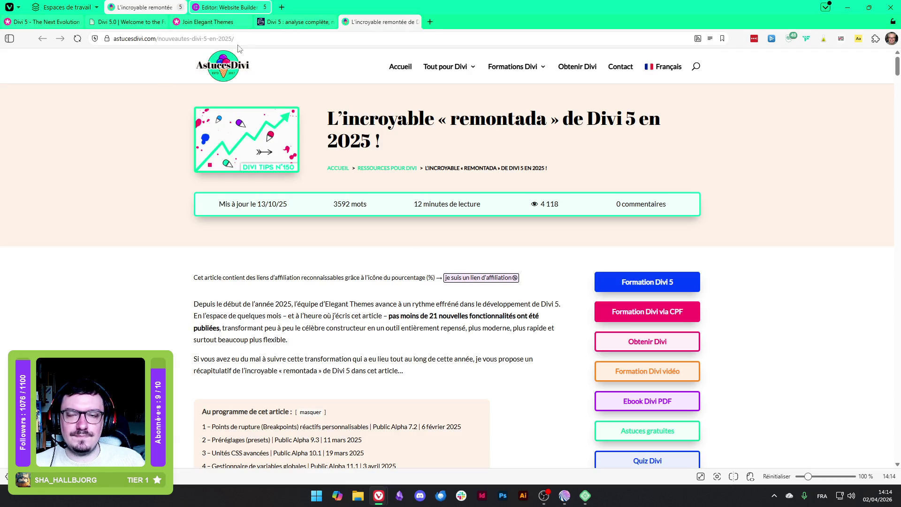
pyautogui.click(295, 22)
pyautogui.scroll(-10, 193, 221)
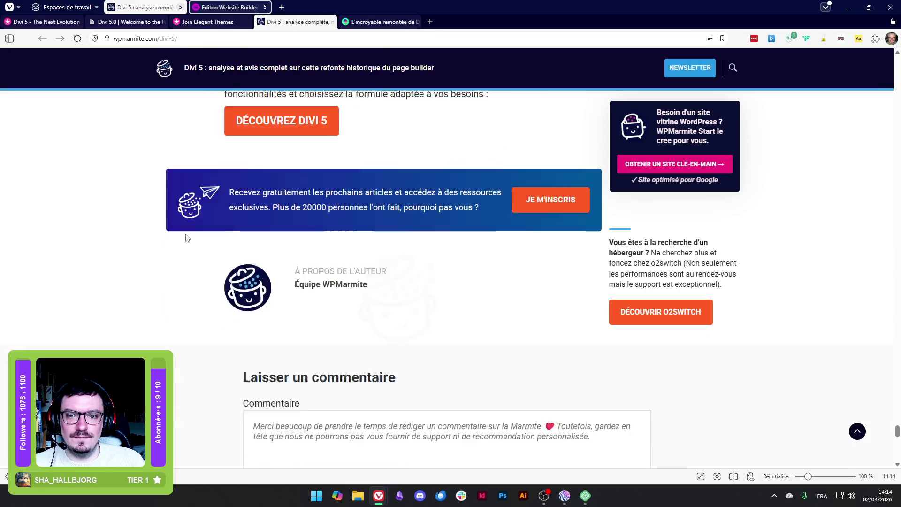
pyautogui.scroll(-2, 187, 237)
pyautogui.click(381, 21)
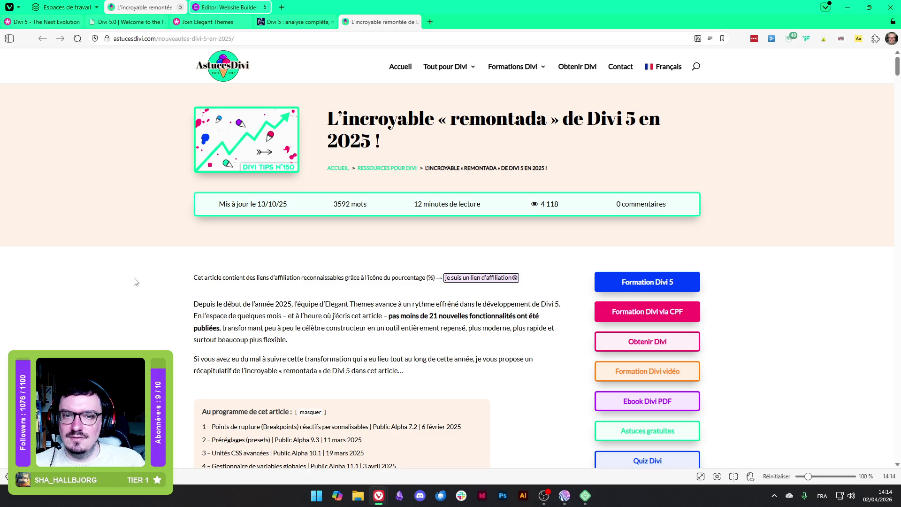
pyautogui.scroll(-5, 134, 282)
pyautogui.scroll(-2, 134, 282)
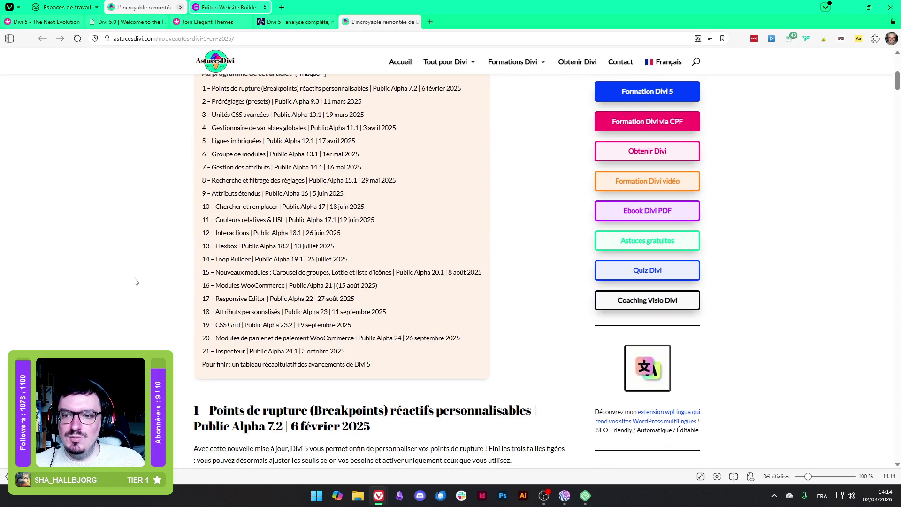
pyautogui.scroll(-4, 134, 281)
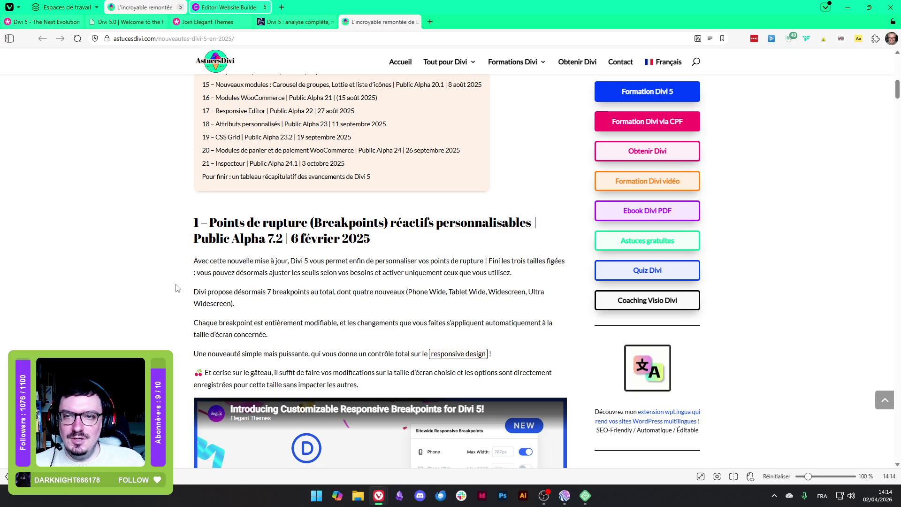
pyautogui.scroll(5, 177, 286)
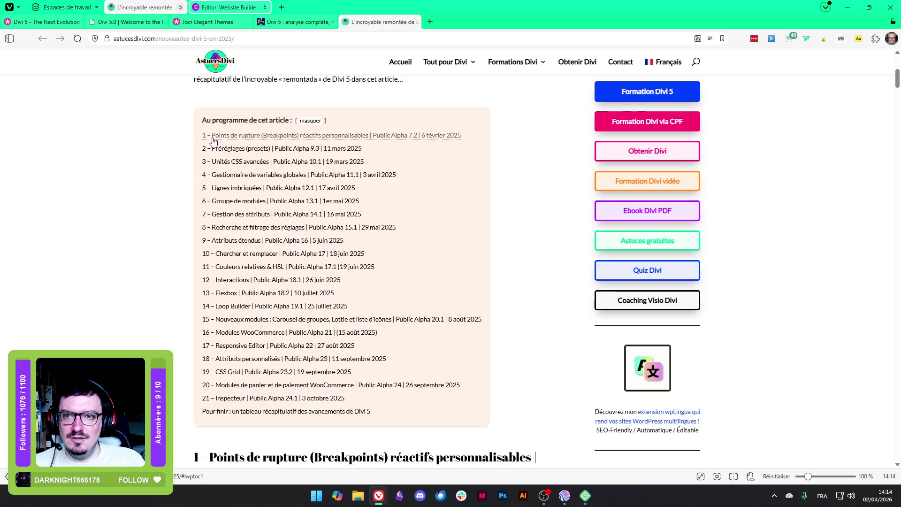
pyautogui.scroll(-5, 133, 333)
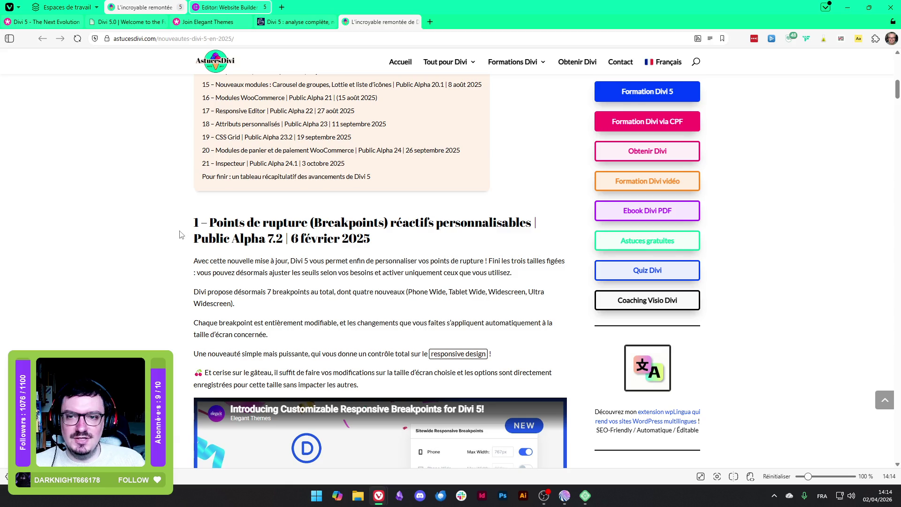
pyautogui.scroll(-9, 140, 232)
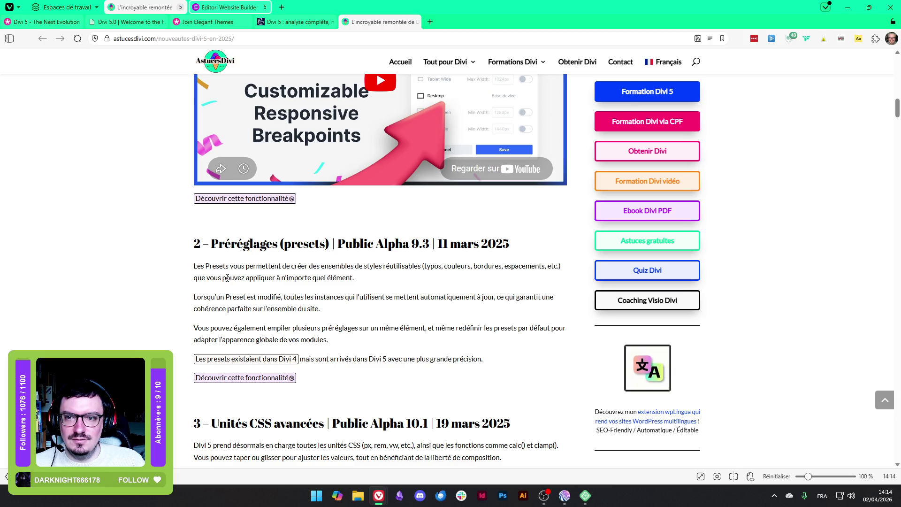
# Highlight the sentences explaining what Presets do and how Preset changes update everywhere
pyautogui.moveTo(230, 265)
pyautogui.mouseDown()
pyautogui.moveTo(371, 266)
pyautogui.moveTo(375, 278)
pyautogui.mouseUp()
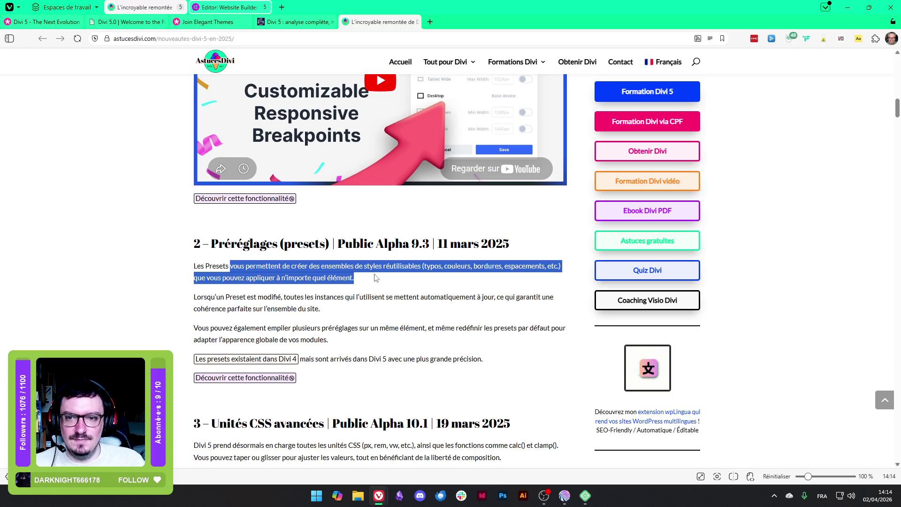
pyautogui.moveTo(203, 297); pyautogui.dragTo(337, 308)
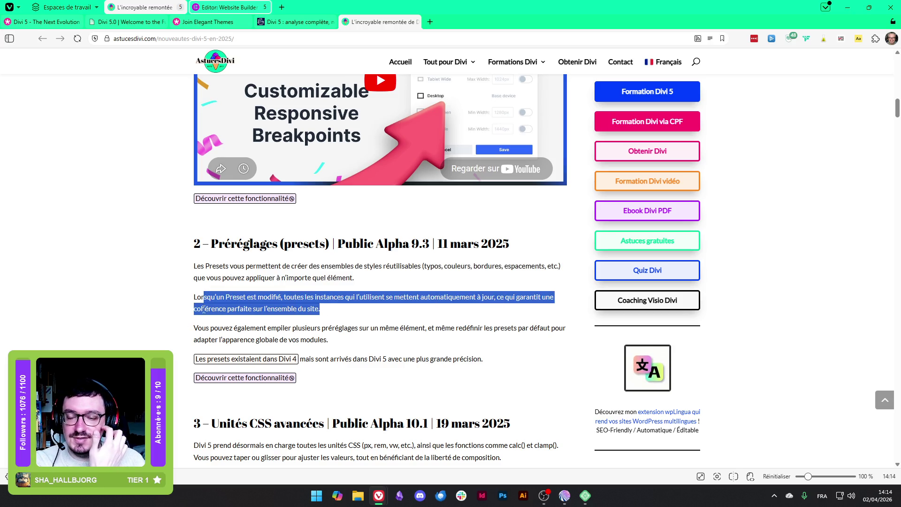
pyautogui.scroll(-2, 141, 317)
pyautogui.scroll(-2, 144, 317)
# Read through the CSS units and global variables sections down to section 5, 'Lignes imbriquées'
pyautogui.moveTo(228, 236); pyautogui.dragTo(323, 238)
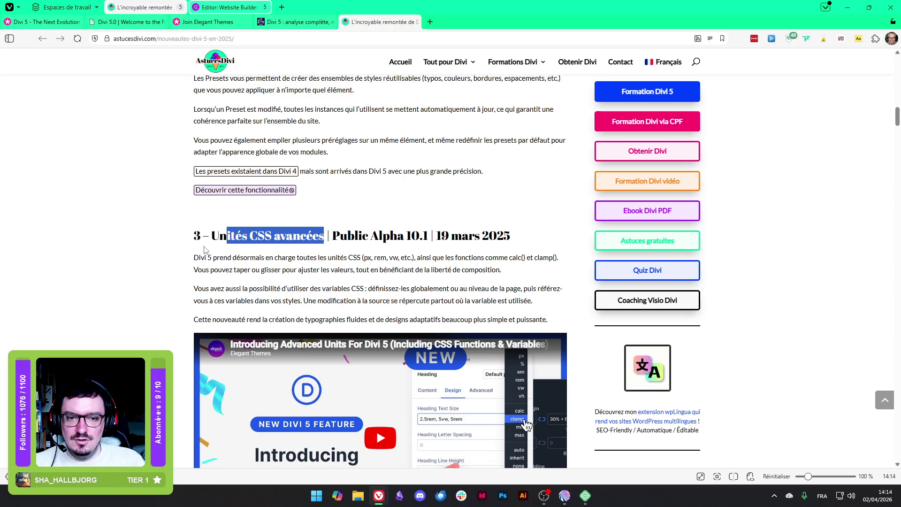
pyautogui.scroll(-2, 205, 249)
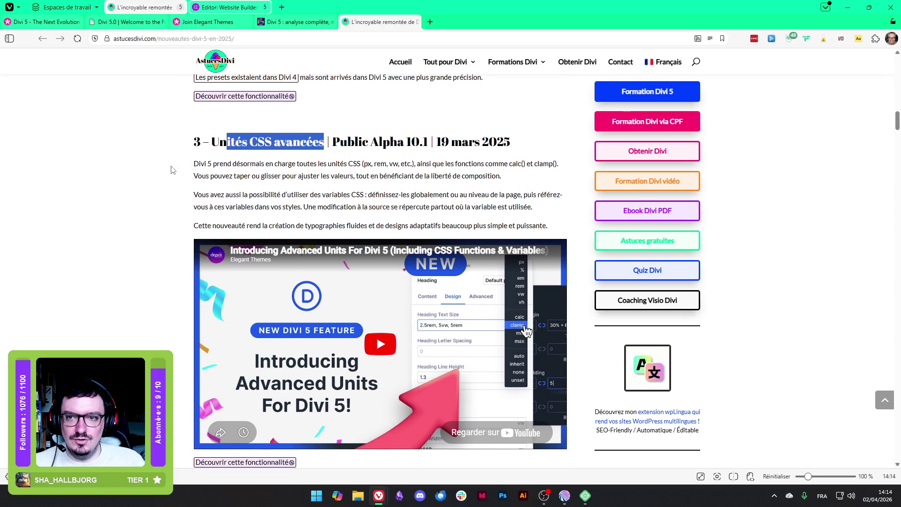
pyautogui.scroll(-5, 239, 346)
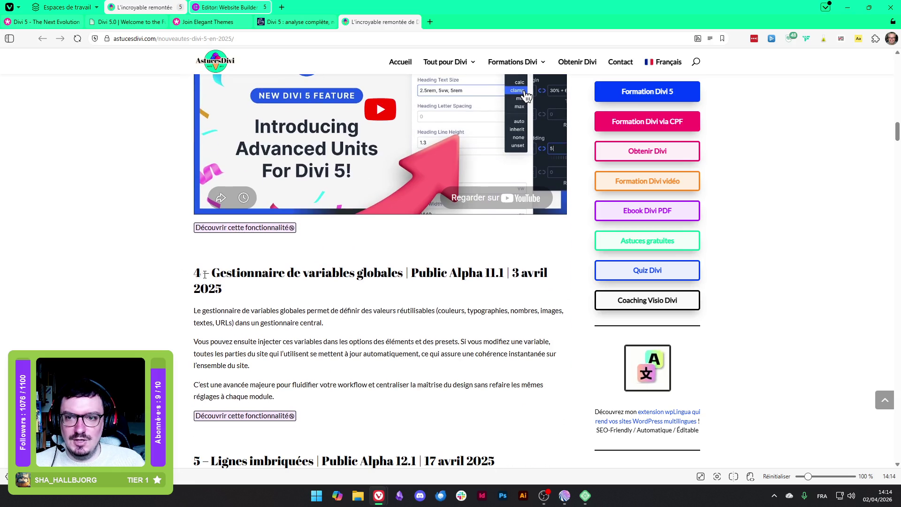
pyautogui.moveTo(211, 274); pyautogui.dragTo(402, 273)
pyautogui.scroll(-1, 327, 286)
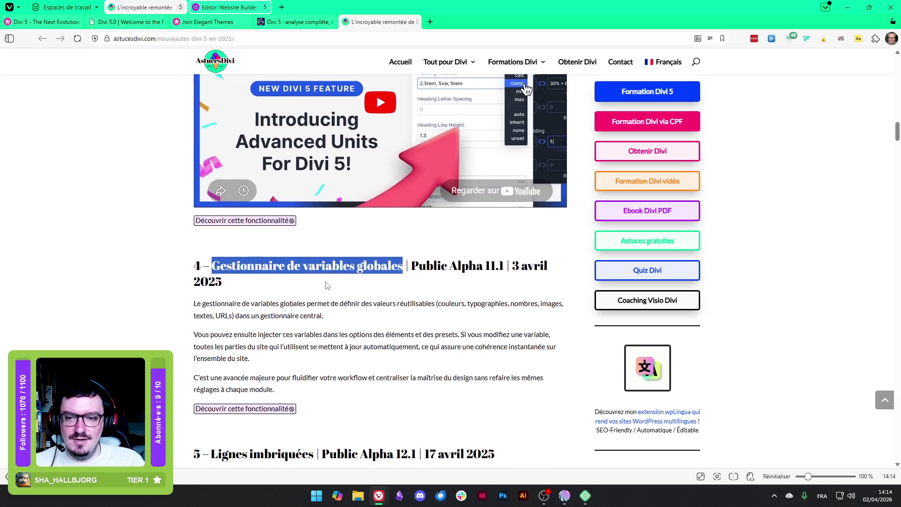
pyautogui.scroll(-5, 327, 285)
pyautogui.moveTo(211, 228); pyautogui.dragTo(314, 228)
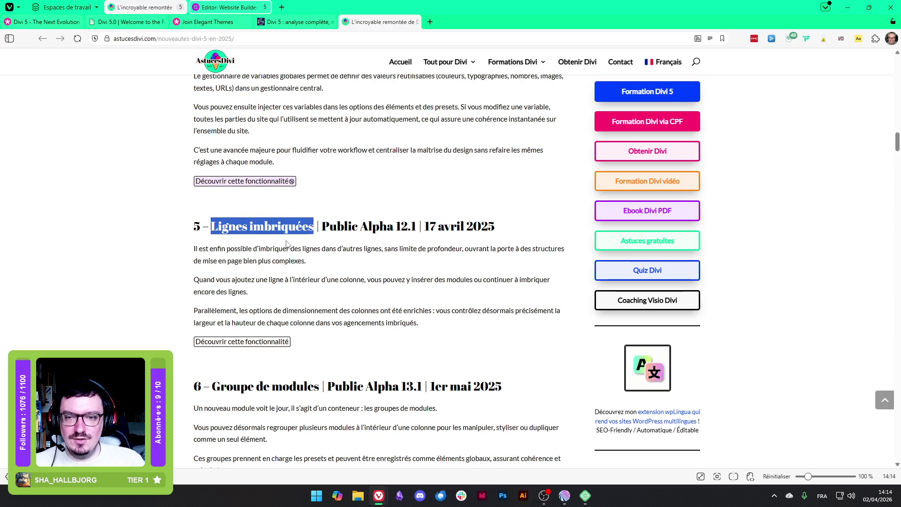
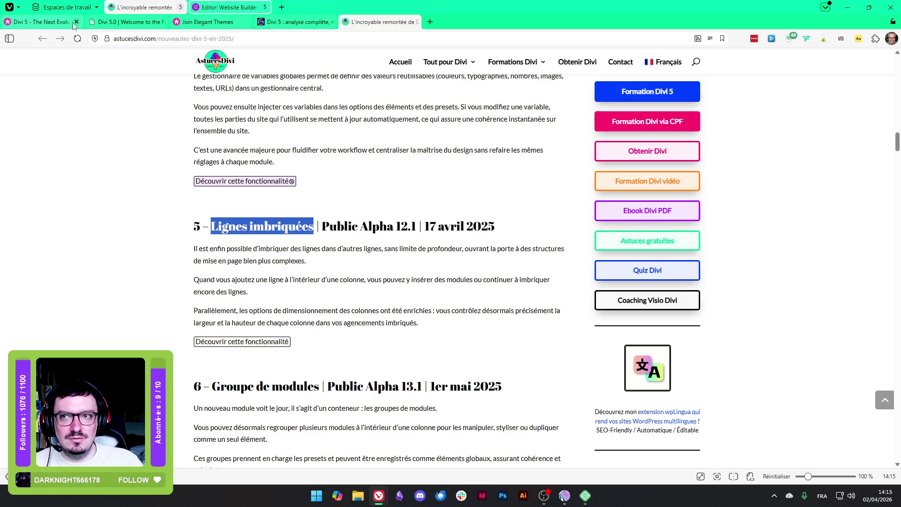
# Scroll the Divi 5 article past section 5, highlighting a line along the way
pyautogui.moveTo(297, 24)
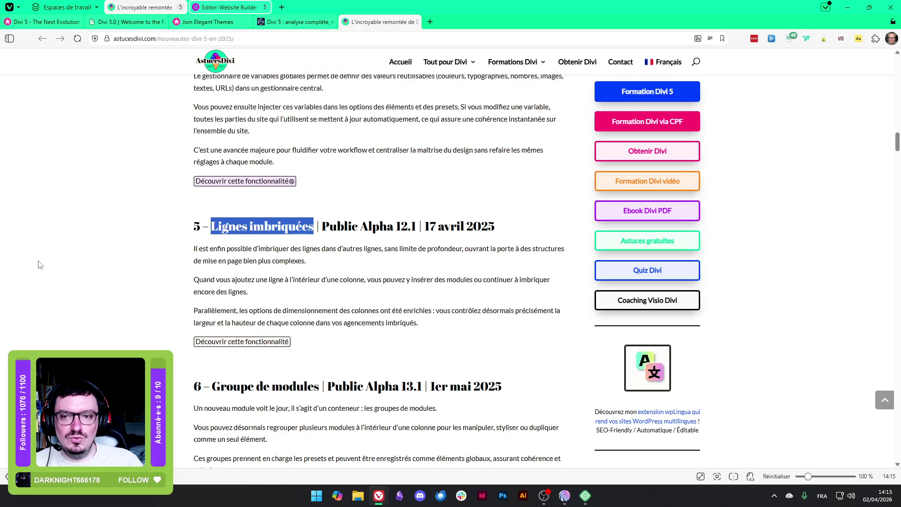
pyautogui.scroll(-2, 128, 243)
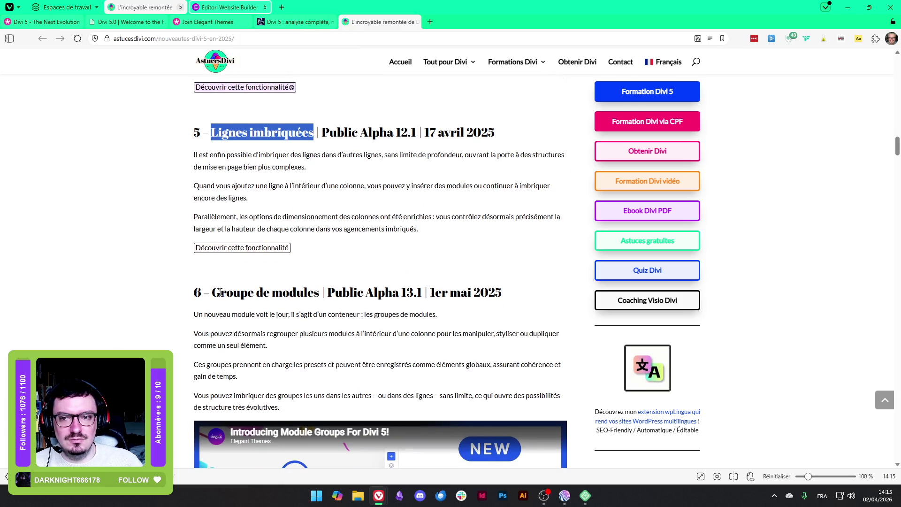
pyautogui.moveTo(212, 291); pyautogui.dragTo(319, 291)
pyautogui.scroll(-1, 168, 298)
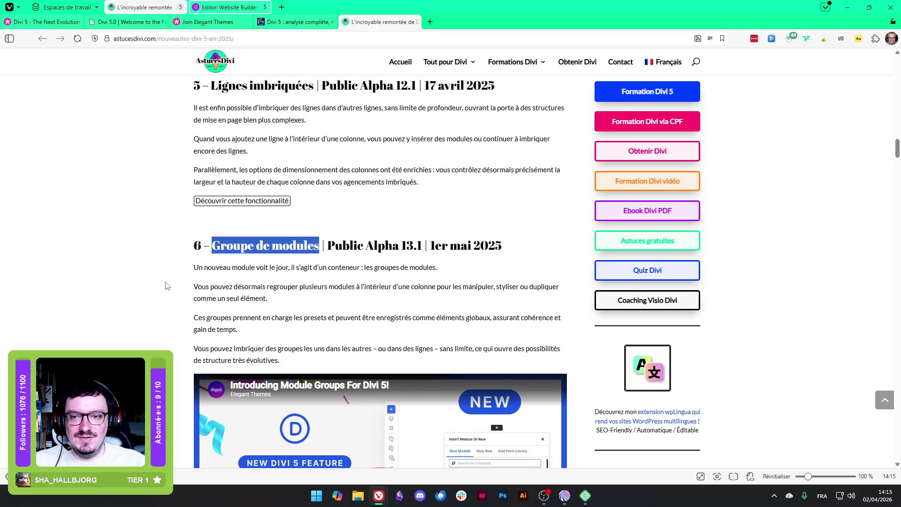
# Highlight the section 6 'Groupe de modules' paragraph and its phrase about saving as global elements
pyautogui.scroll(-2, 266, 219)
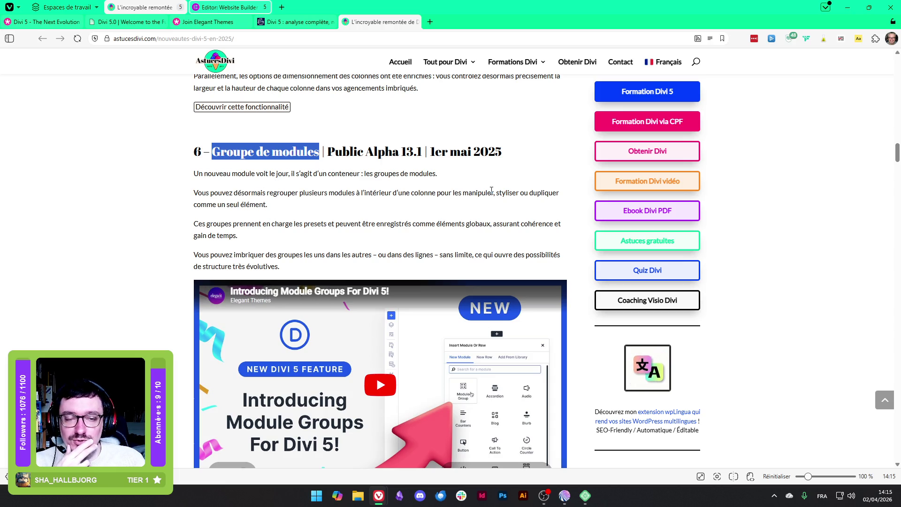
pyautogui.moveTo(205, 224); pyautogui.dragTo(256, 235)
pyautogui.moveTo(366, 224); pyautogui.dragTo(497, 224)
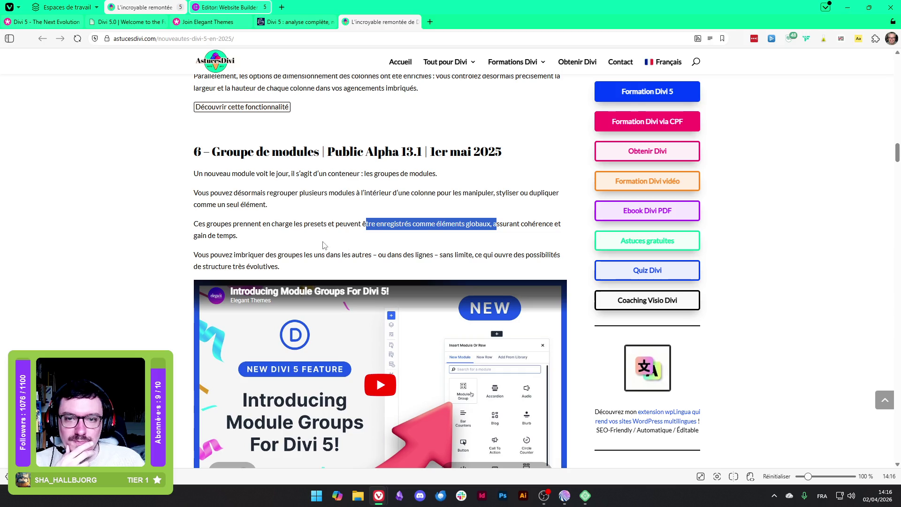
pyautogui.click(205, 235)
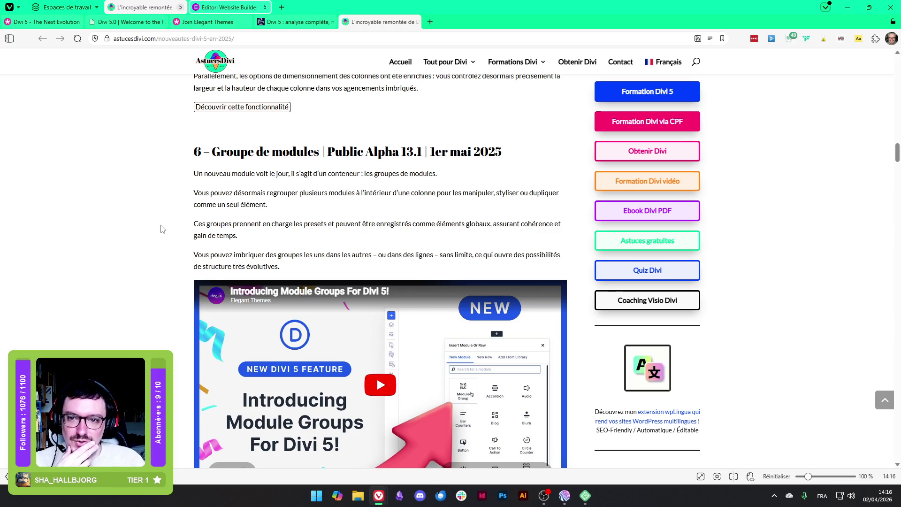
# Highlight the section 7 bullets on copying, pasting and resetting attributes
pyautogui.scroll(-5, 162, 229)
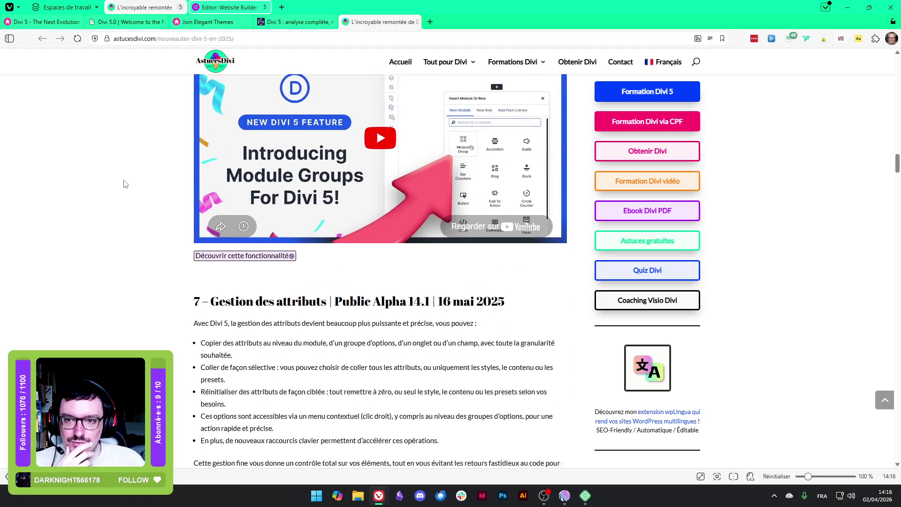
pyautogui.scroll(-2, 125, 184)
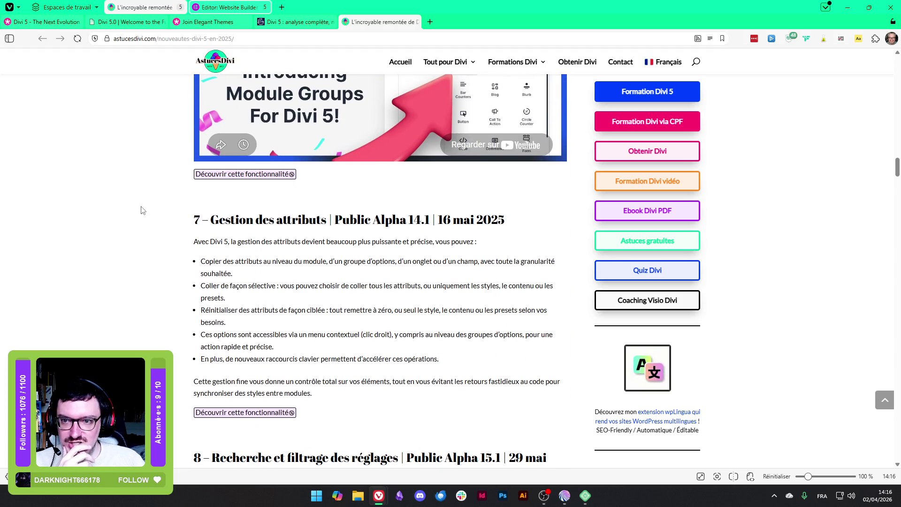
pyautogui.moveTo(248, 261); pyautogui.dragTo(286, 276)
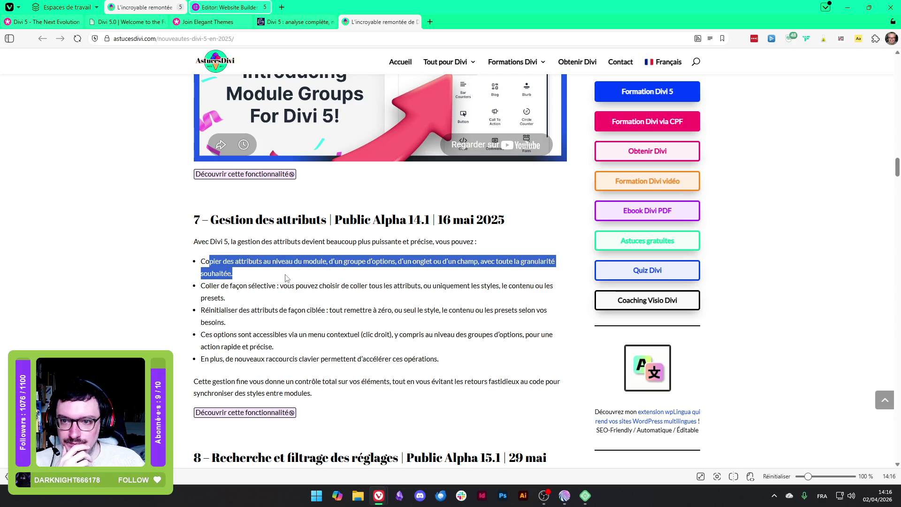
pyautogui.tripleClick(242, 294)
pyautogui.click(215, 312)
pyautogui.moveTo(215, 312); pyautogui.dragTo(248, 326)
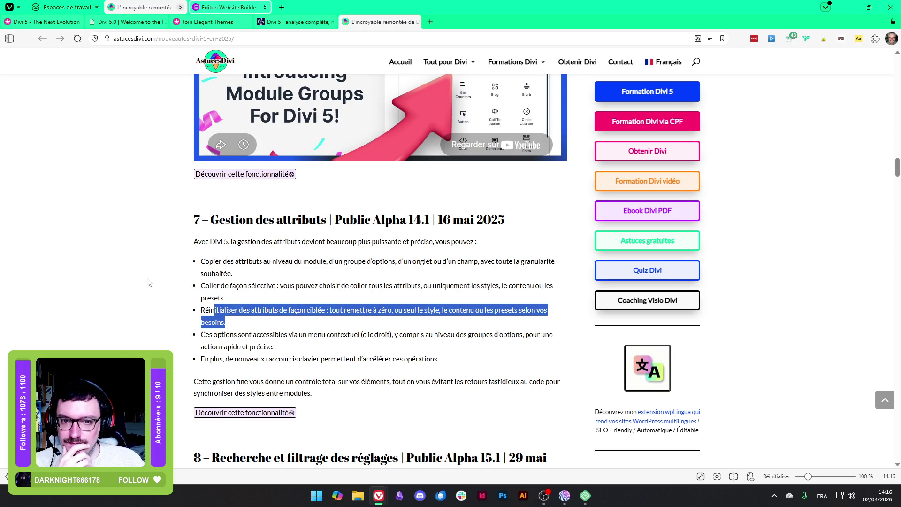
# Highlight the section 8 heading, then move on to section 9
pyautogui.scroll(-5, 148, 282)
pyautogui.moveTo(211, 223); pyautogui.dragTo(391, 218)
pyautogui.click(272, 261)
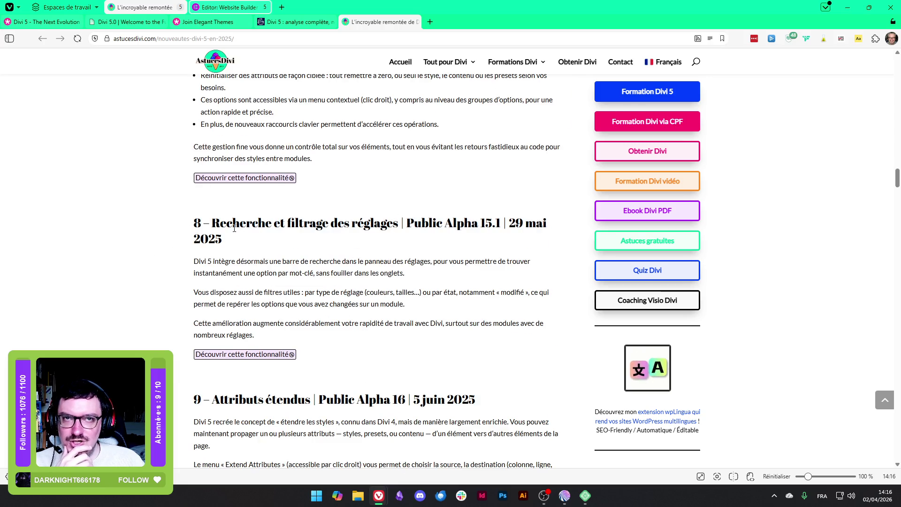
pyautogui.scroll(-3, 208, 265)
# Highlight 'Attributs étendus' and the section 9 passages on propagating attributes and the Extend Attributes panel
pyautogui.moveTo(211, 262); pyautogui.dragTo(310, 261)
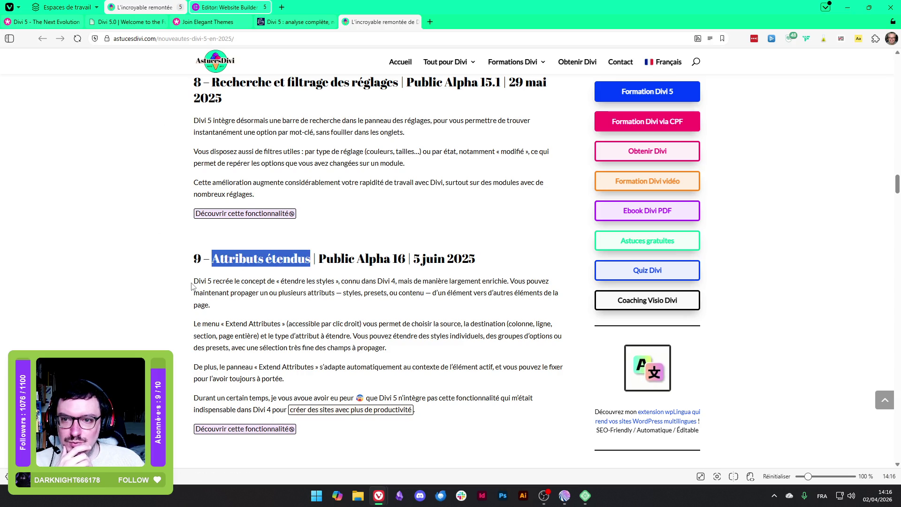
pyautogui.moveTo(191, 284)
pyautogui.mouseDown()
pyautogui.moveTo(342, 281)
pyautogui.moveTo(474, 261)
pyautogui.moveTo(510, 280)
pyautogui.mouseUp()
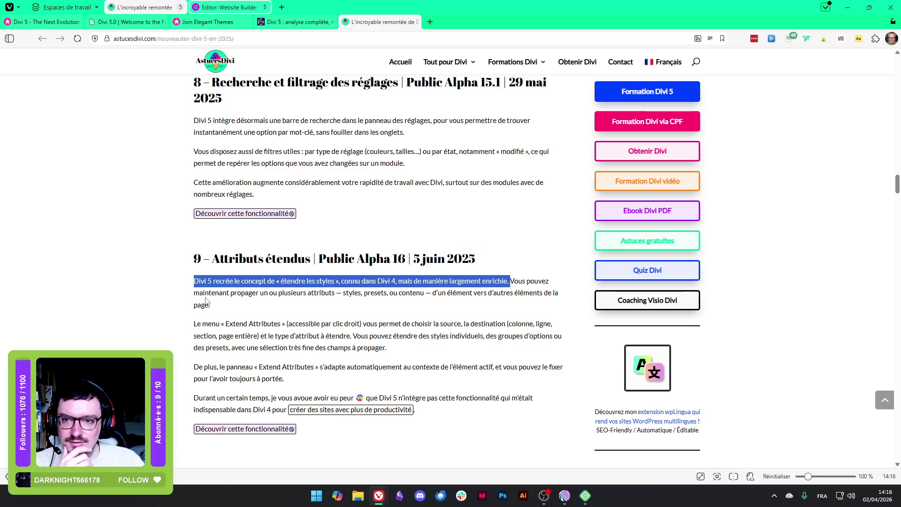
pyautogui.moveTo(208, 293); pyautogui.dragTo(475, 293)
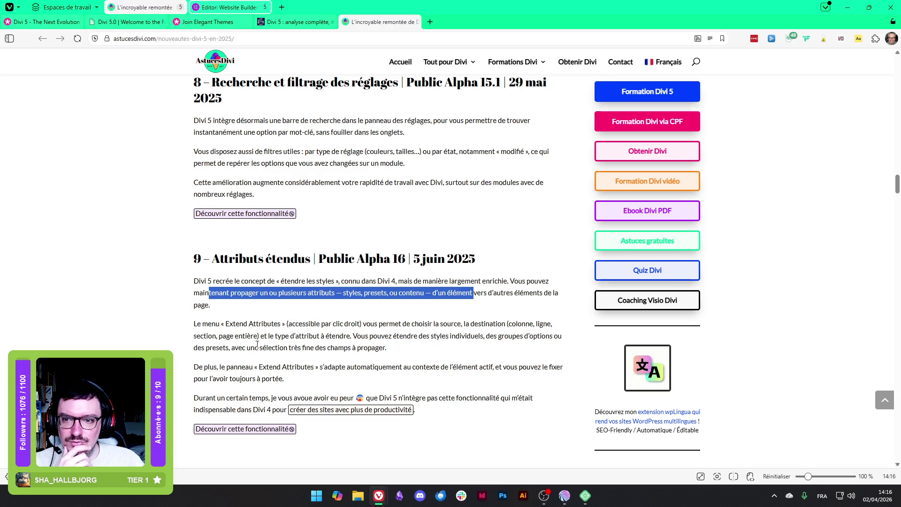
pyautogui.moveTo(201, 323)
pyautogui.mouseDown()
pyautogui.moveTo(503, 321)
pyautogui.moveTo(393, 348)
pyautogui.moveTo(236, 347)
pyautogui.moveTo(310, 388)
pyautogui.mouseUp()
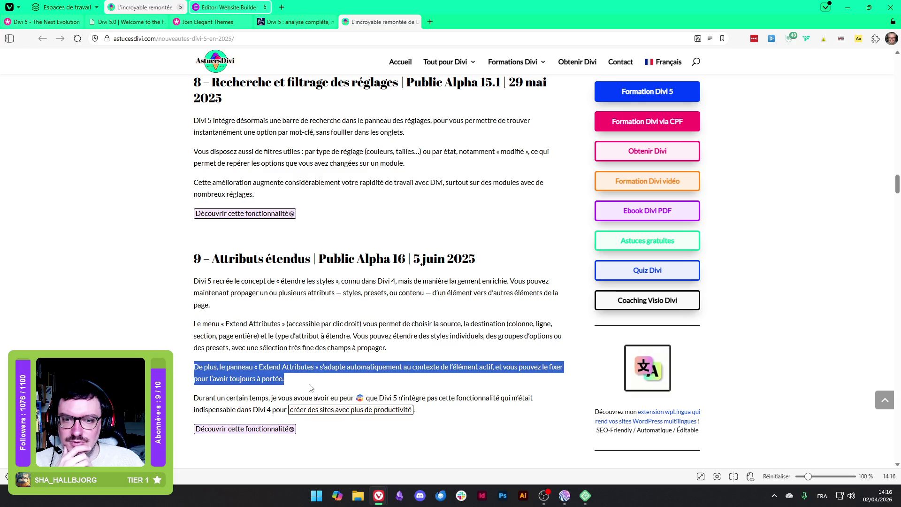
pyautogui.click(182, 383)
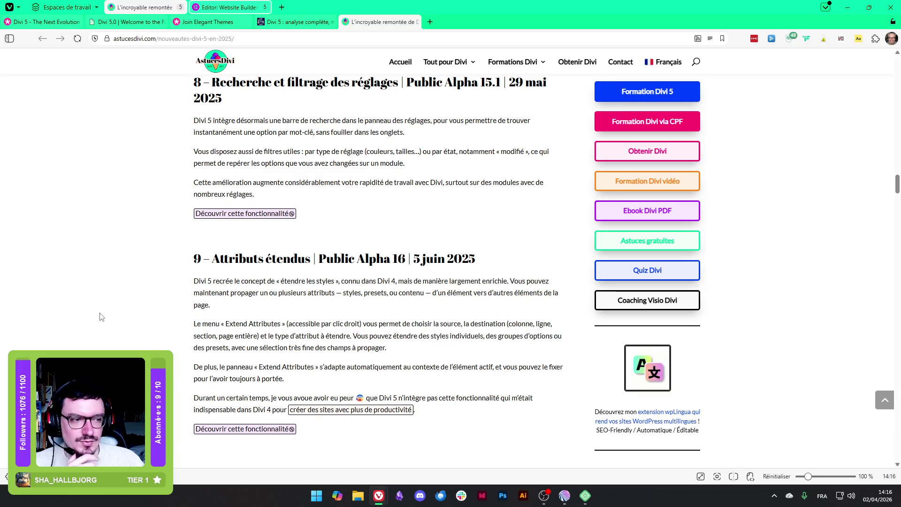
# Scroll down to section 11 'Couleurs relatives & HSL' and return to the Divi 5 editor
pyautogui.scroll(-3, 99, 317)
pyautogui.scroll(-3, 93, 293)
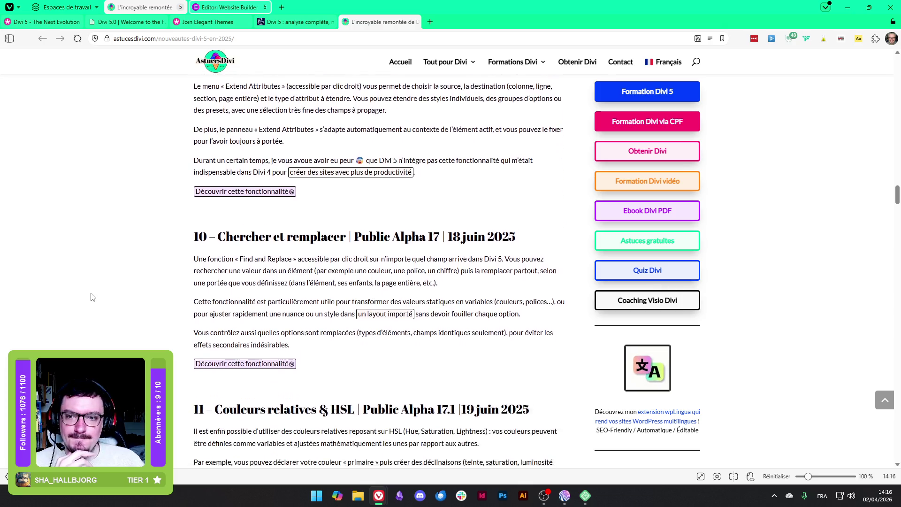
pyautogui.scroll(-3, 95, 286)
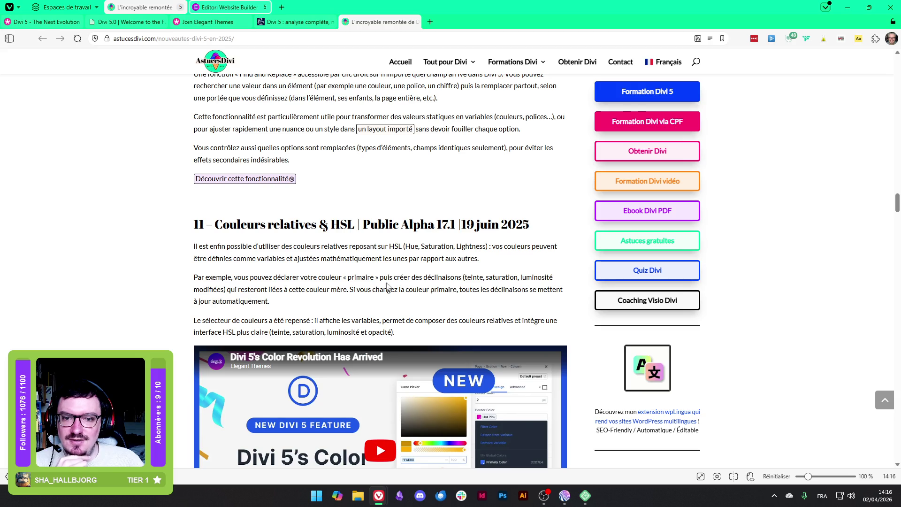
pyautogui.scroll(-1, 325, 241)
pyautogui.click(121, 21)
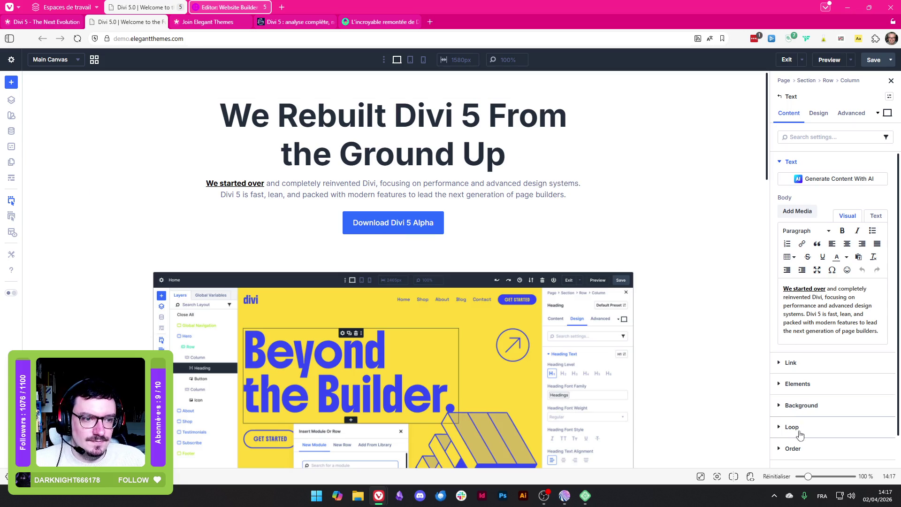
# Open the hero Text module's Design > Text colour picker (588892) and toggle its HSL colour filters
pyautogui.scroll(-1, 808, 445)
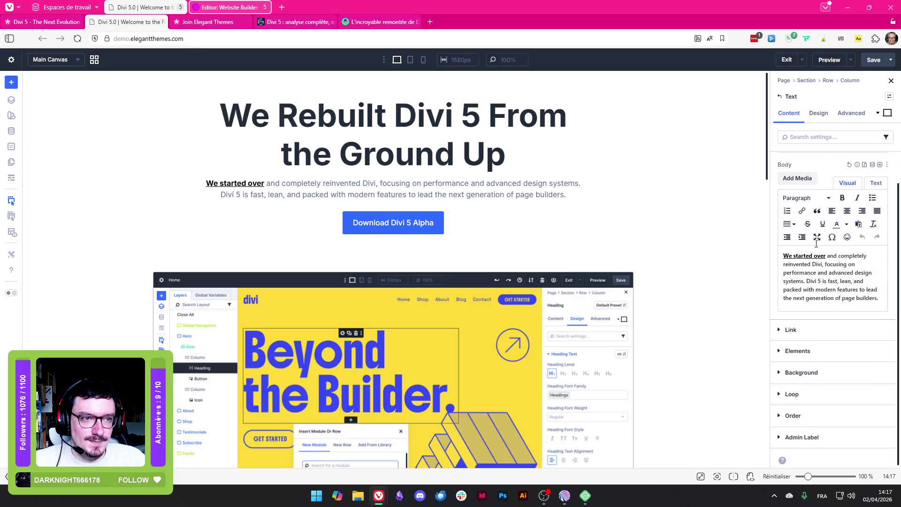
pyautogui.scroll(1, 829, 183)
pyautogui.click(819, 113)
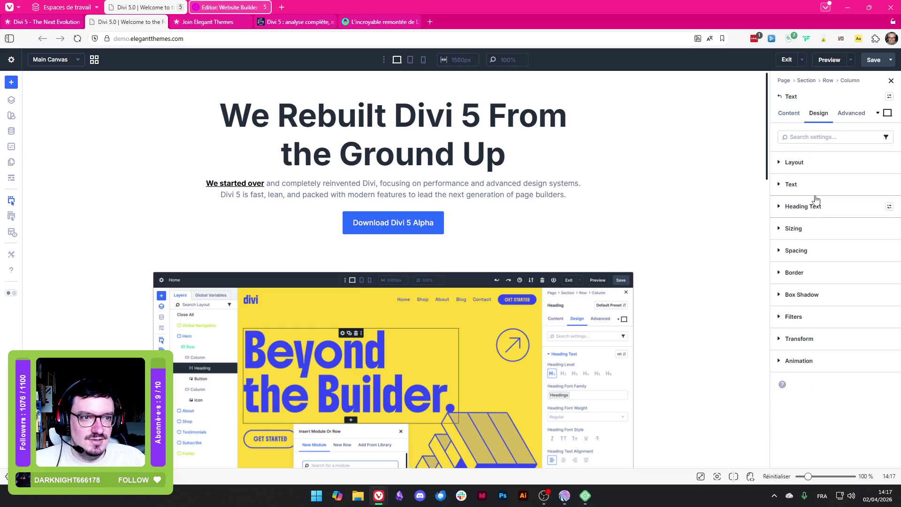
pyautogui.click(798, 186)
pyautogui.scroll(-3, 785, 249)
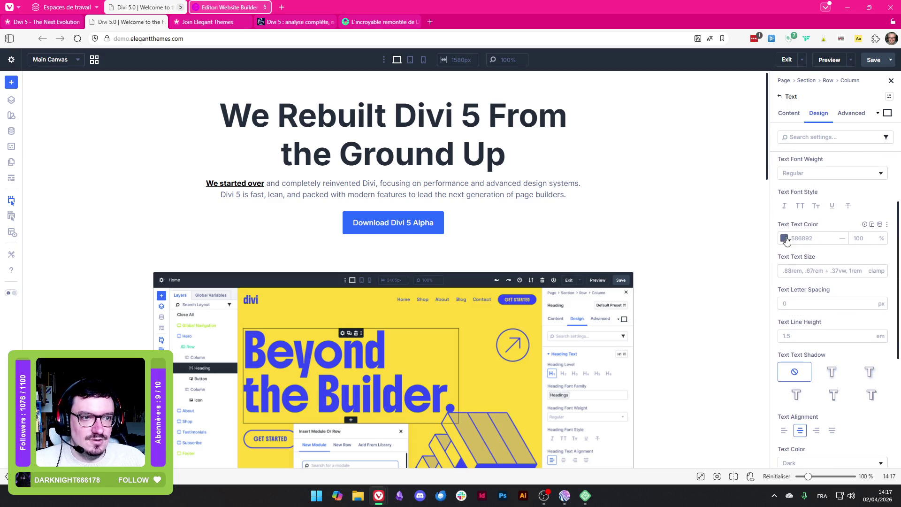
pyautogui.click(783, 238)
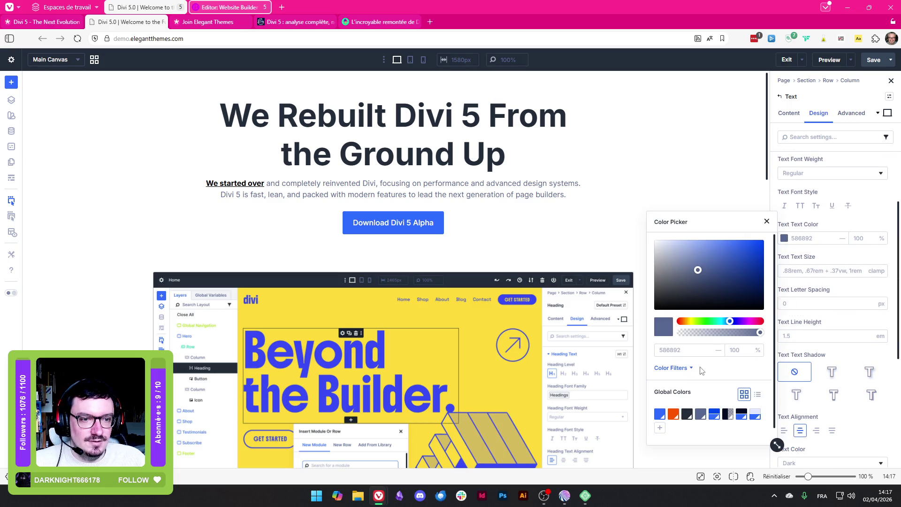
pyautogui.click(676, 369)
pyautogui.scroll(-3, 702, 376)
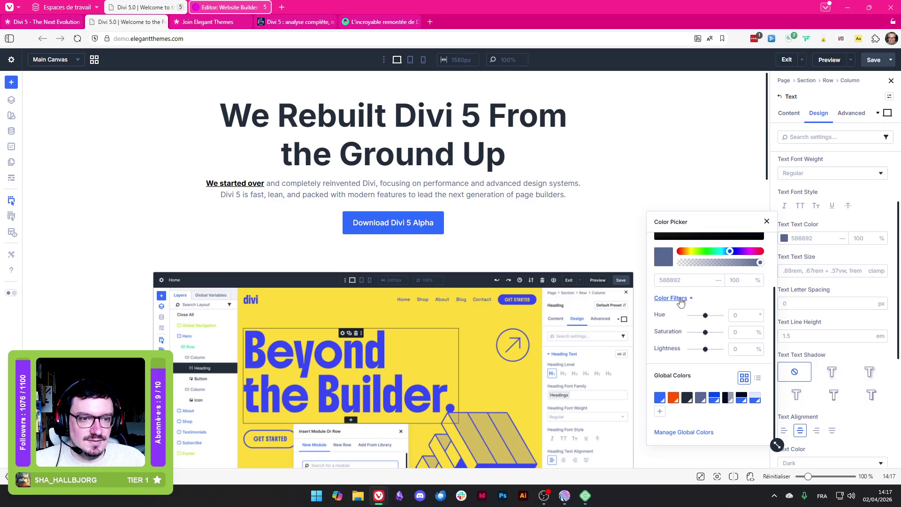
pyautogui.click(681, 301)
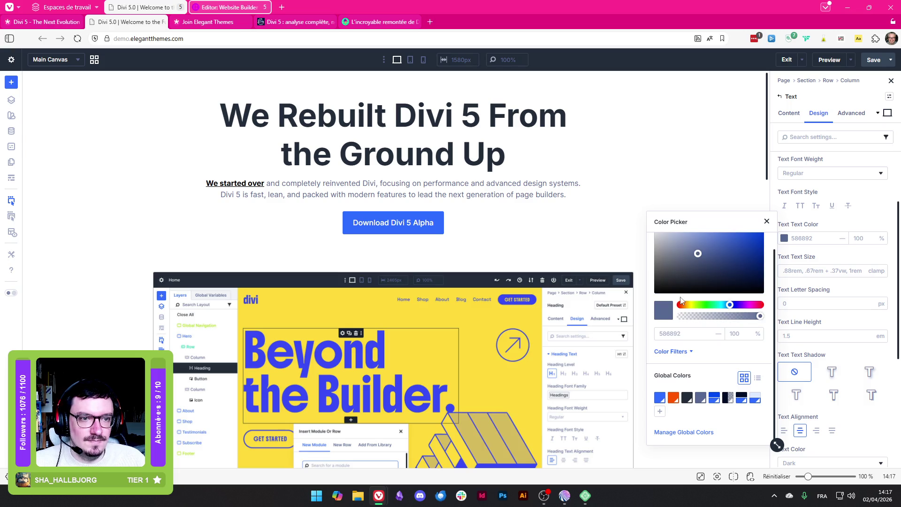
# Apply the Primary Color global colour to the text and open its hue/saturation/lightness filters
pyautogui.click(659, 397)
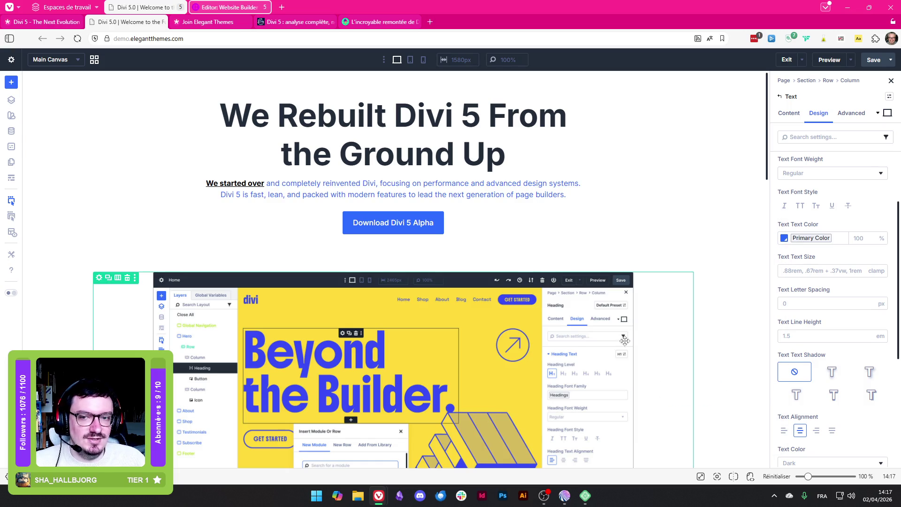
pyautogui.click(785, 238)
pyautogui.click(807, 242)
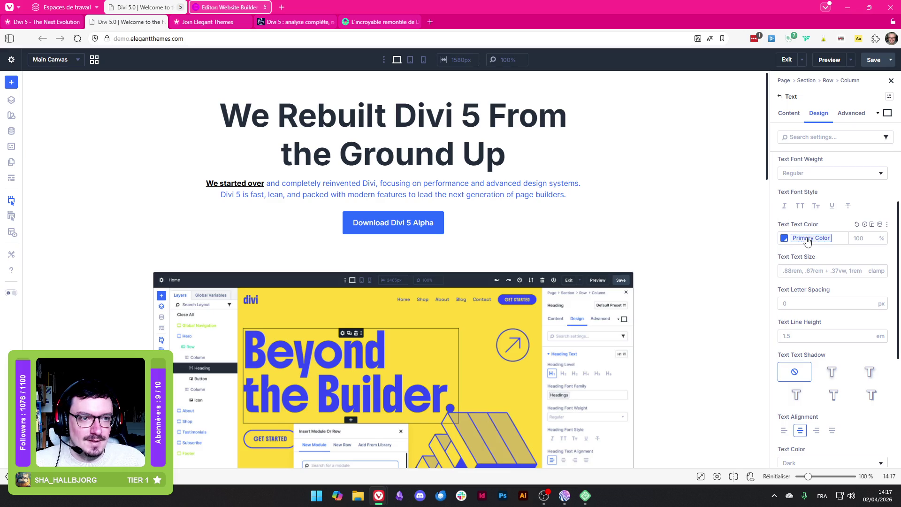
pyautogui.click(784, 239)
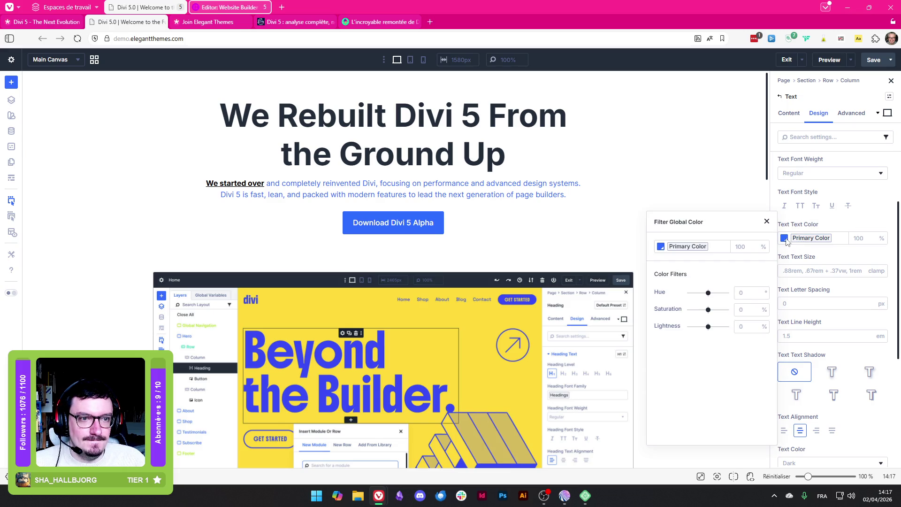
# Open Manage Global Colors, inspect a colour's filter popup, toggle list/grid view, then return to the article
pyautogui.click(702, 248)
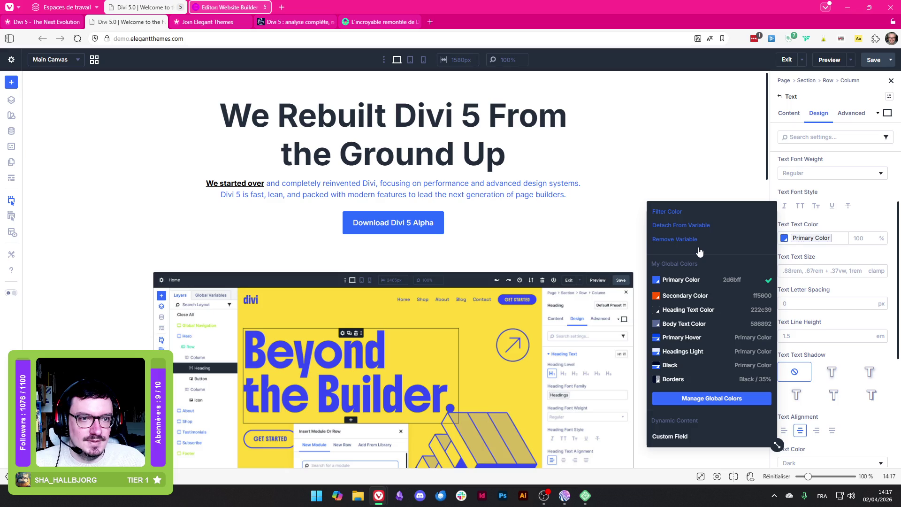
pyautogui.click(678, 402)
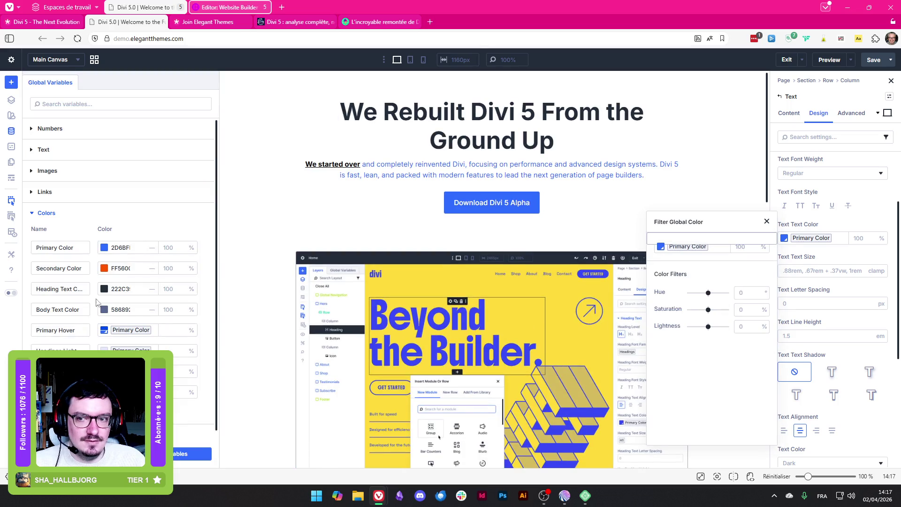
pyautogui.click(121, 311)
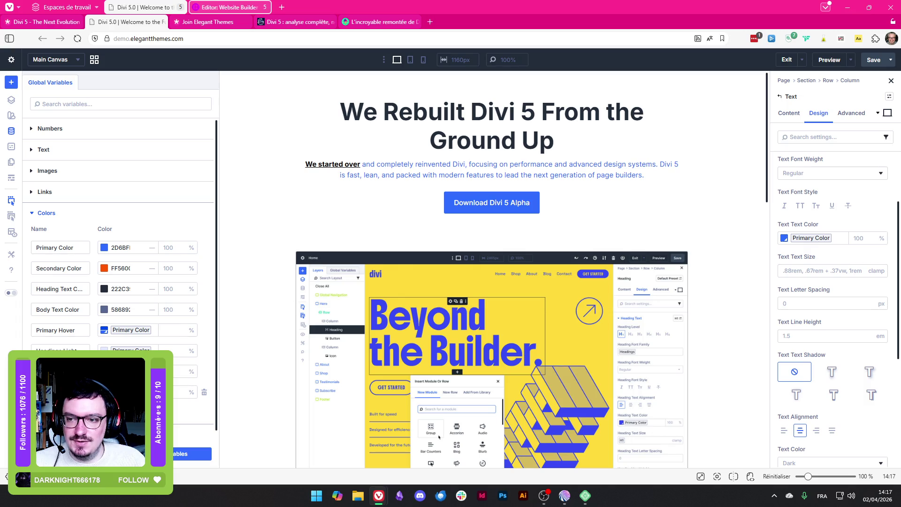
pyautogui.click(181, 375)
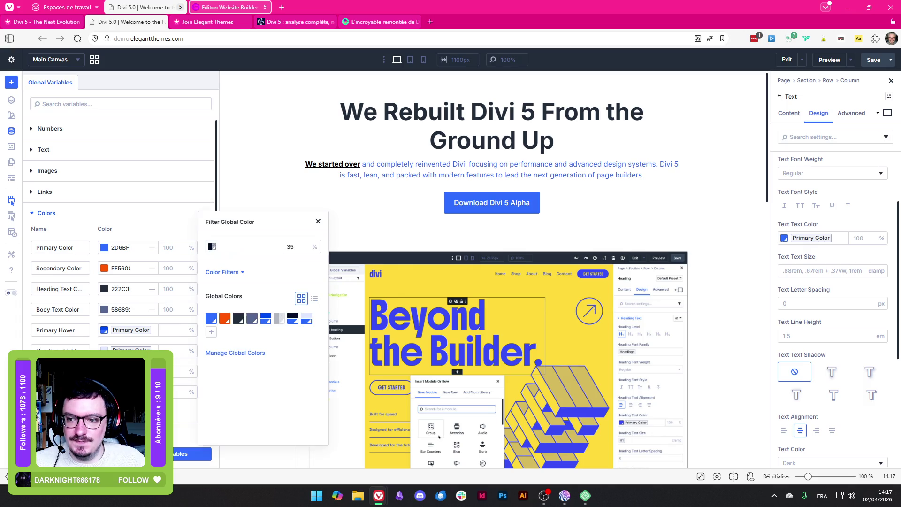
pyautogui.click(229, 280)
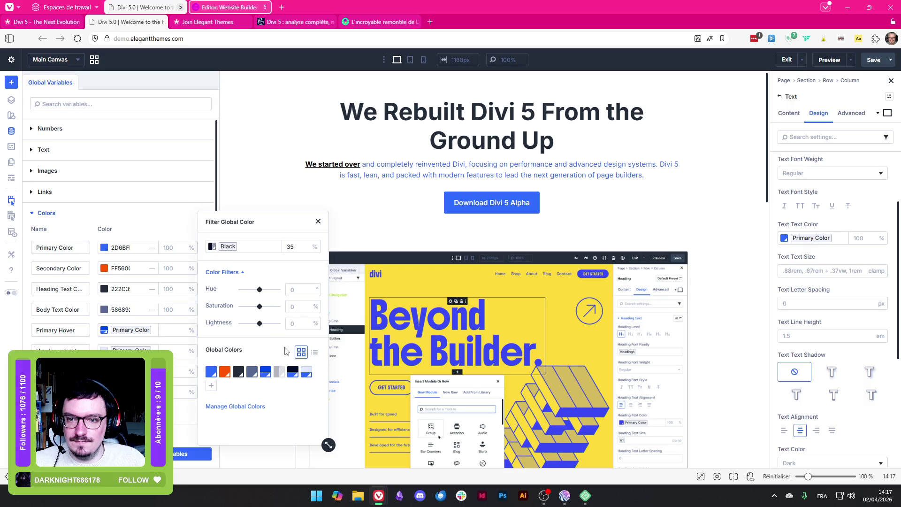
pyautogui.click(314, 351)
pyautogui.click(300, 351)
pyautogui.click(162, 224)
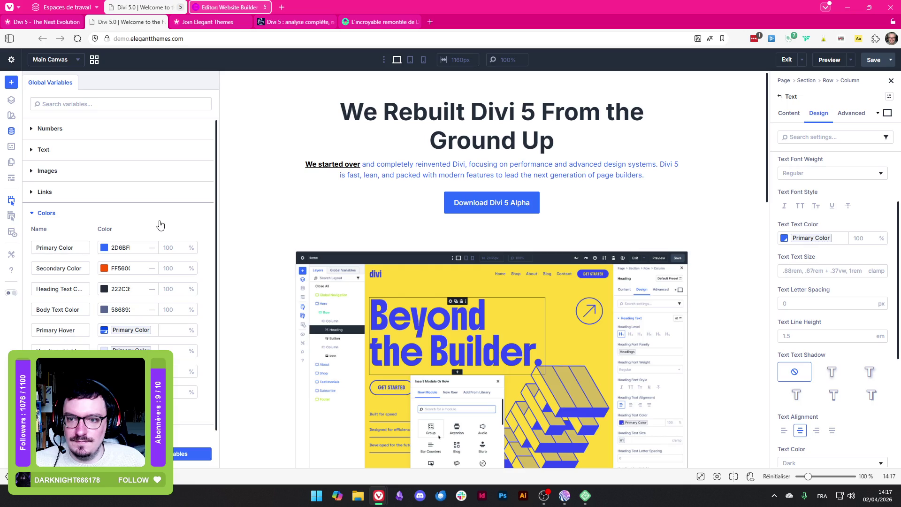
pyautogui.click(392, 22)
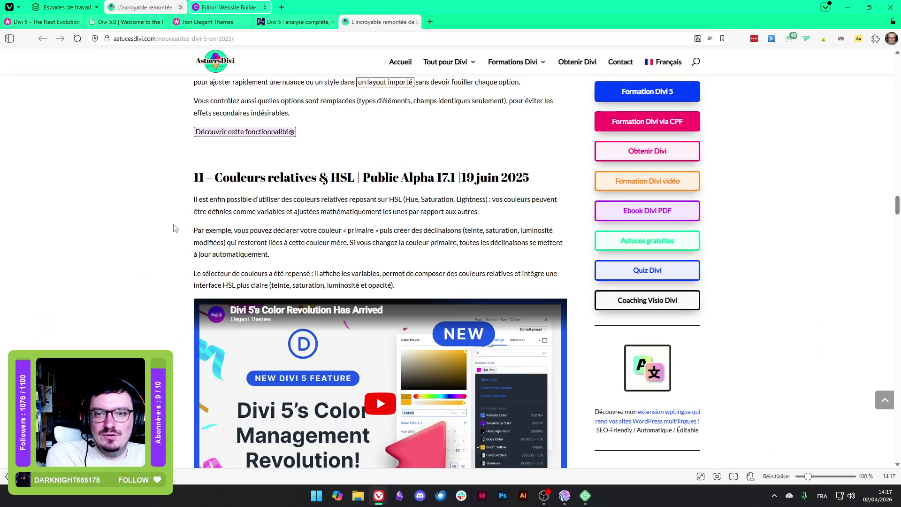
# Scroll the article down from section 11 toward section 15
pyautogui.scroll(-2, 139, 242)
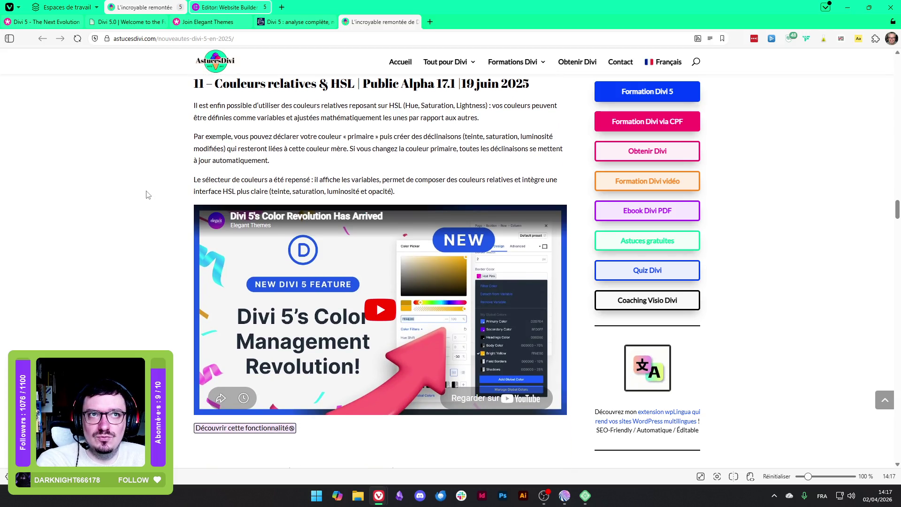
pyautogui.scroll(-2, 125, 222)
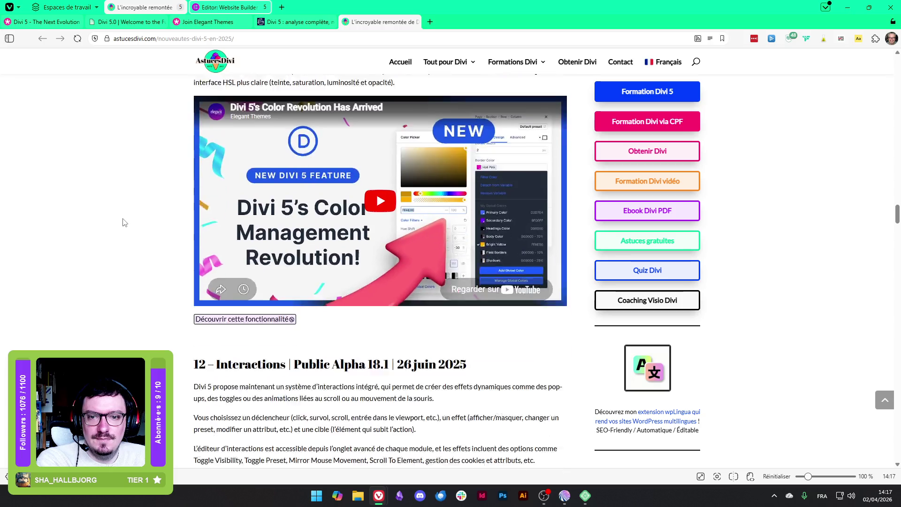
pyautogui.scroll(-2, 125, 222)
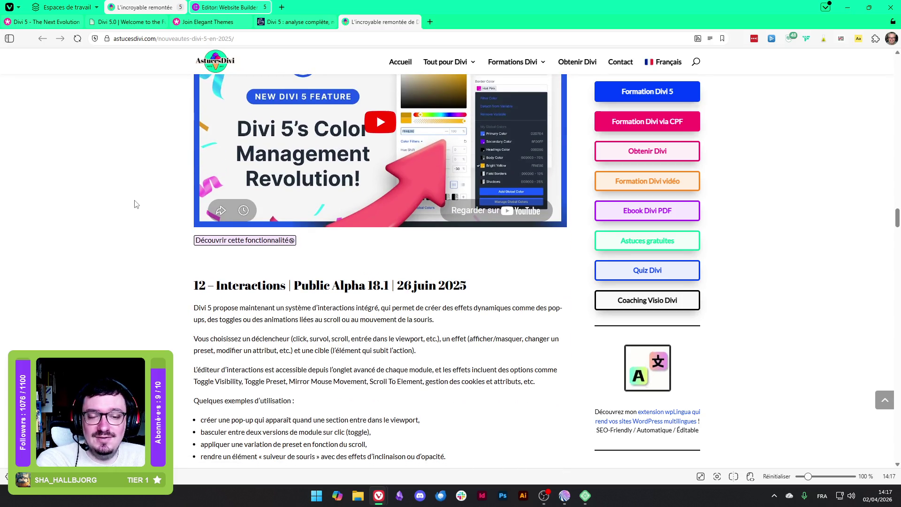
pyautogui.scroll(-2, 134, 203)
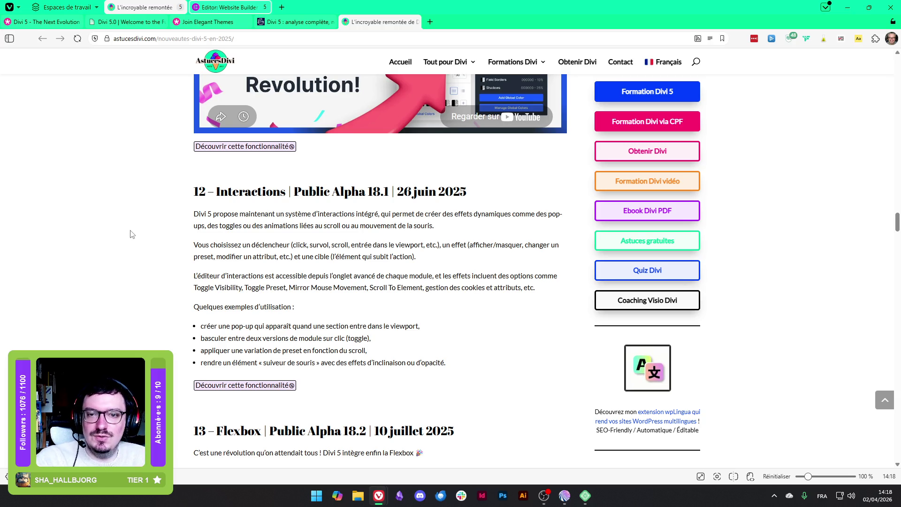
pyautogui.scroll(-4, 304, 230)
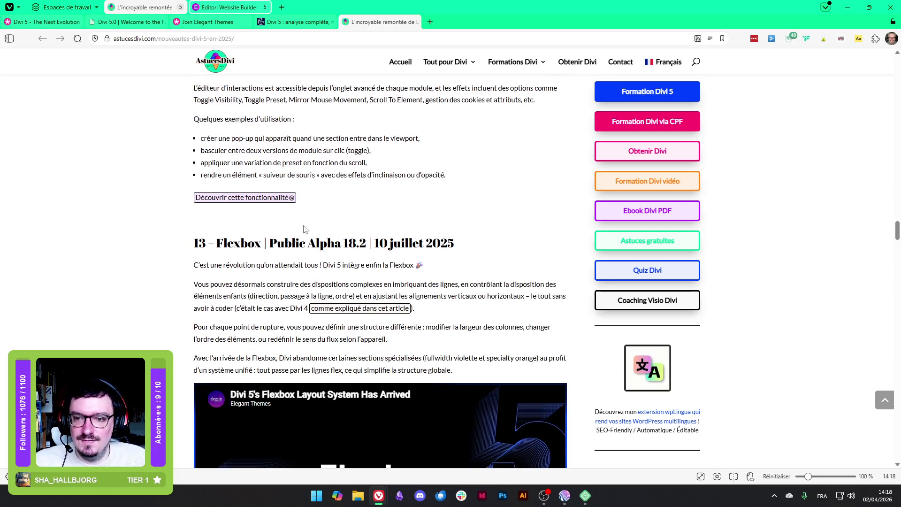
pyautogui.scroll(-14, 304, 229)
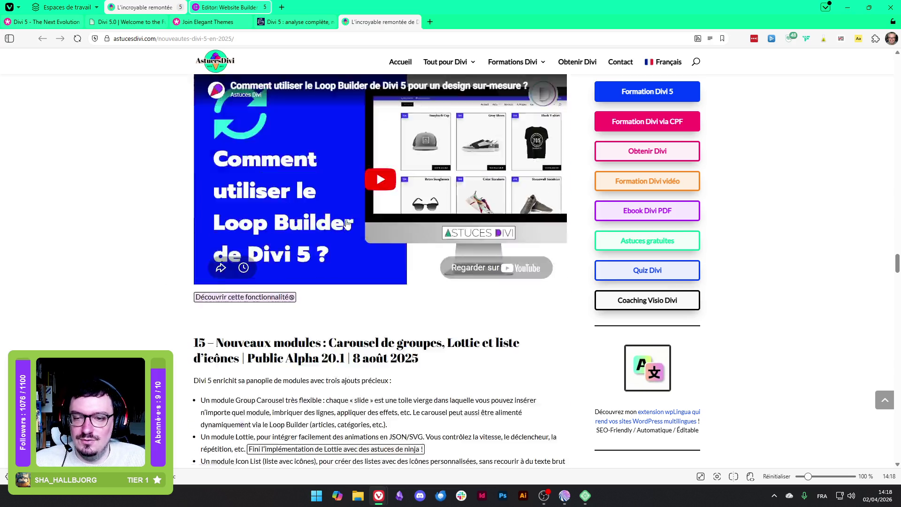
pyautogui.scroll(-2, 347, 223)
# Highlight the section 15 heading text
pyautogui.moveTo(223, 228)
pyautogui.mouseDown()
pyautogui.moveTo(331, 214)
pyautogui.moveTo(431, 222)
pyautogui.mouseUp()
pyautogui.doubleClick(468, 227)
pyautogui.click(467, 228)
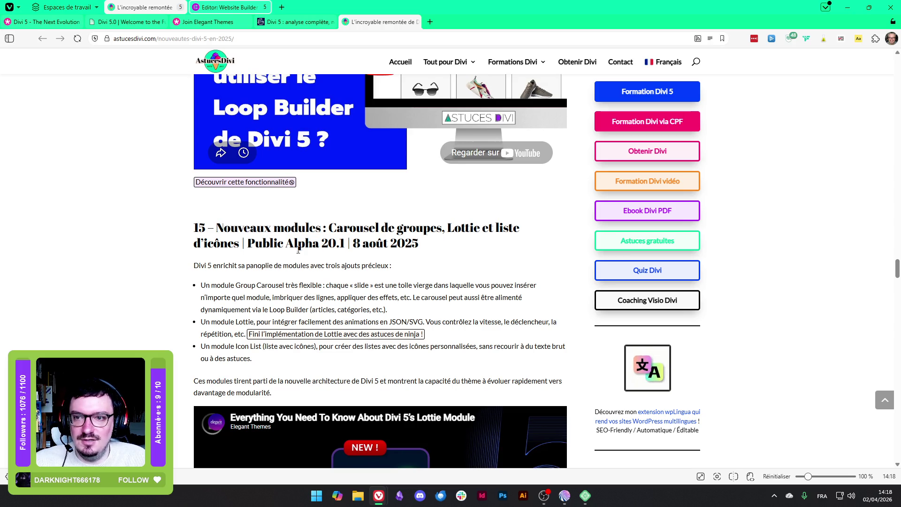
pyautogui.moveTo(417, 227)
pyautogui.mouseDown()
pyautogui.moveTo(436, 259)
pyautogui.moveTo(227, 244)
pyautogui.mouseUp()
pyautogui.click(136, 252)
# Highlight the Lottie, 'liste d'icônes' and 'Carousel de groupes' module headings
pyautogui.scroll(-2, 140, 249)
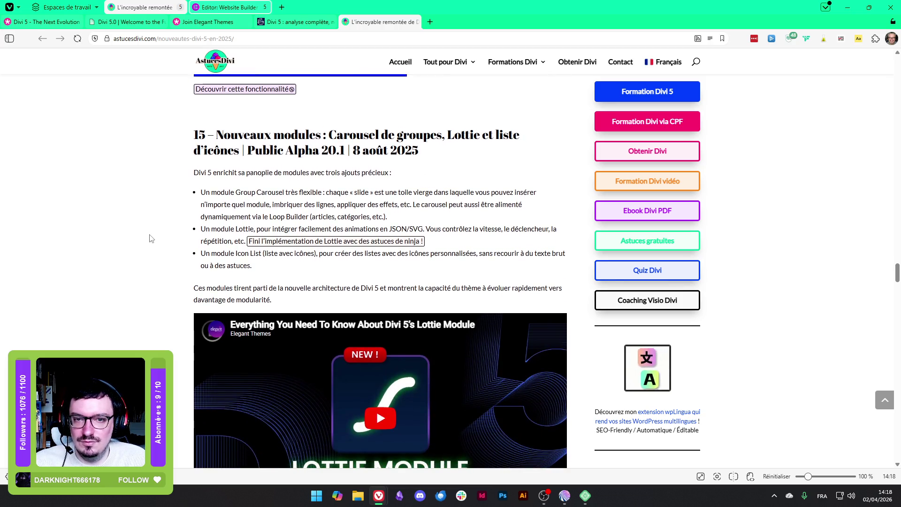
pyautogui.moveTo(459, 139)
pyautogui.mouseDown()
pyautogui.moveTo(478, 138)
pyautogui.moveTo(443, 137)
pyautogui.moveTo(528, 137)
pyautogui.moveTo(237, 155)
pyautogui.moveTo(491, 136)
pyautogui.moveTo(437, 134)
pyautogui.mouseUp()
pyautogui.click(225, 174)
pyautogui.click(112, 171)
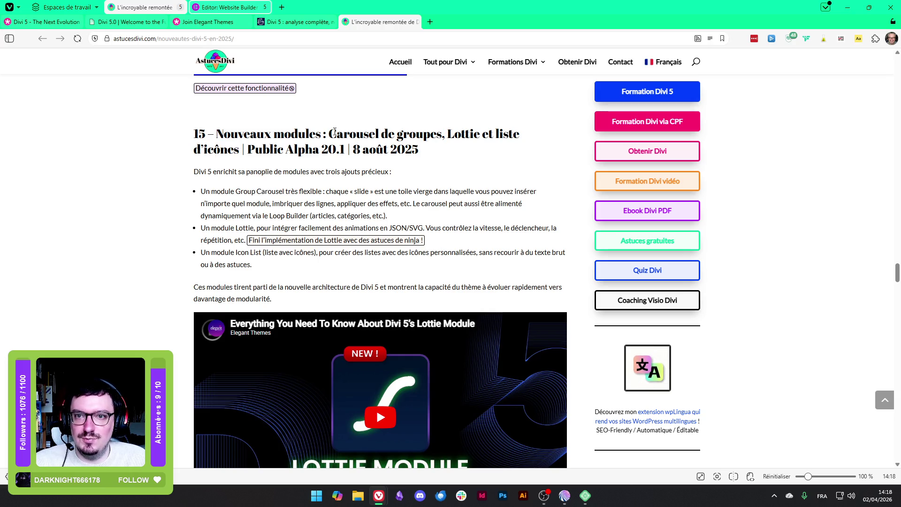
pyautogui.moveTo(331, 133); pyautogui.dragTo(445, 134)
pyautogui.click(125, 221)
# Scroll to section 16 and highlight 'Modules WooCommerce' in its heading
pyautogui.scroll(-4, 125, 221)
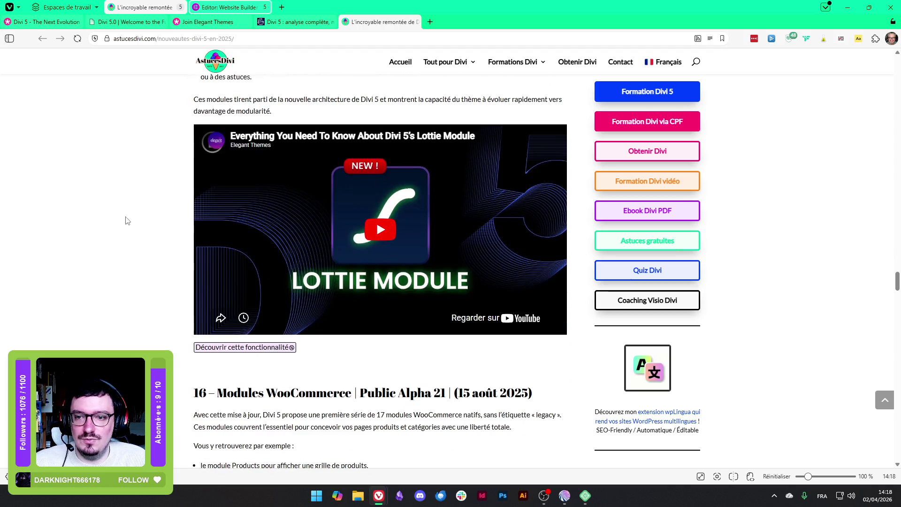
pyautogui.scroll(6, 134, 223)
pyautogui.scroll(-5, 135, 222)
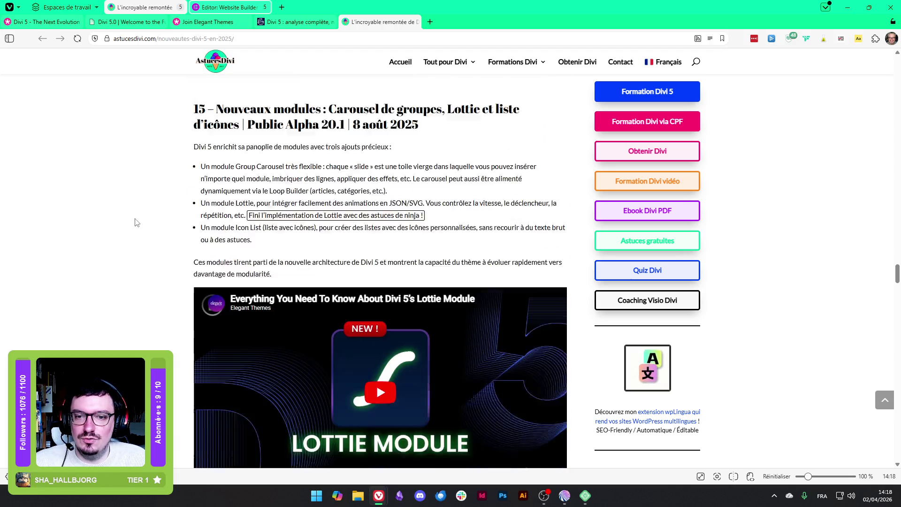
pyautogui.scroll(-4, 136, 223)
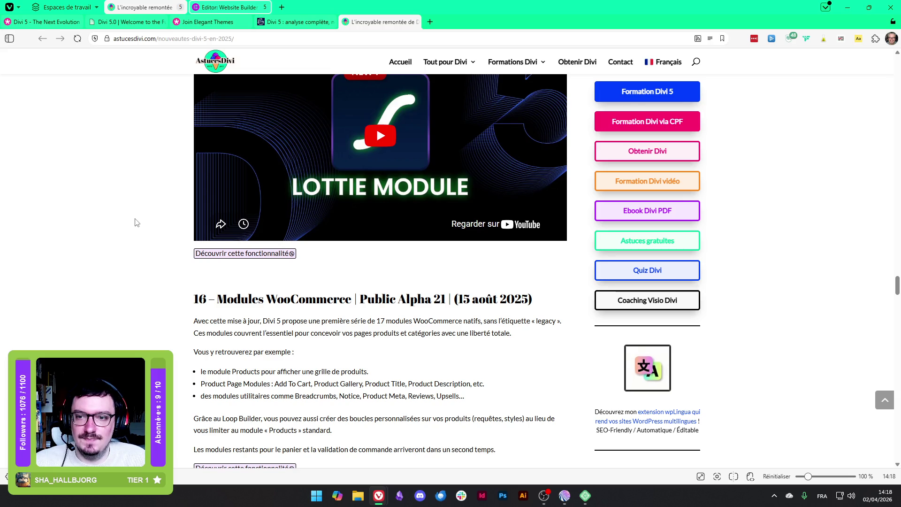
pyautogui.scroll(-1, 135, 223)
pyautogui.moveTo(217, 205); pyautogui.dragTo(360, 196)
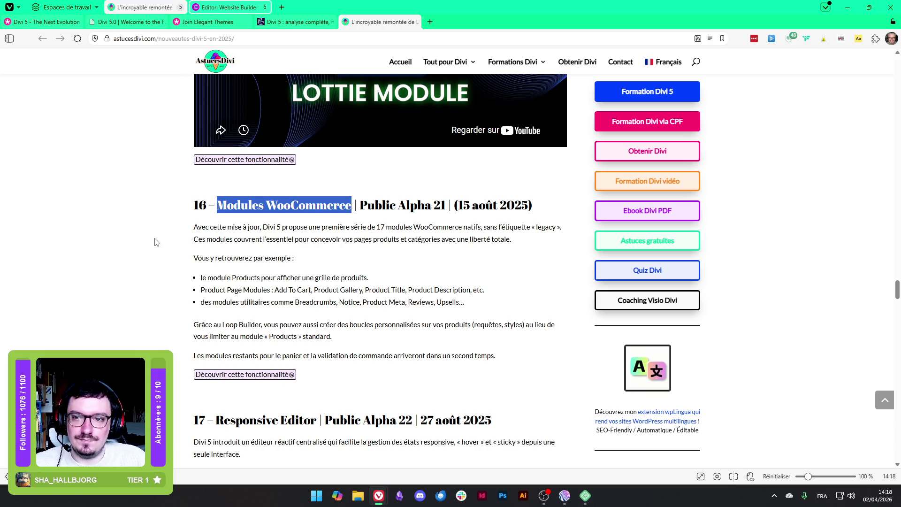
# Highlight the accessibility sentence in section 18
pyautogui.scroll(-4, 159, 241)
pyautogui.scroll(-3, 157, 242)
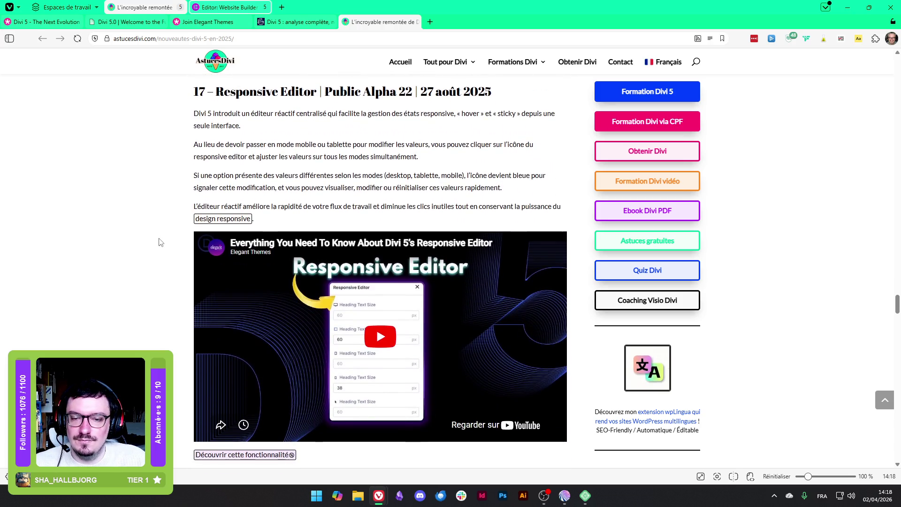
pyautogui.scroll(-6, 160, 242)
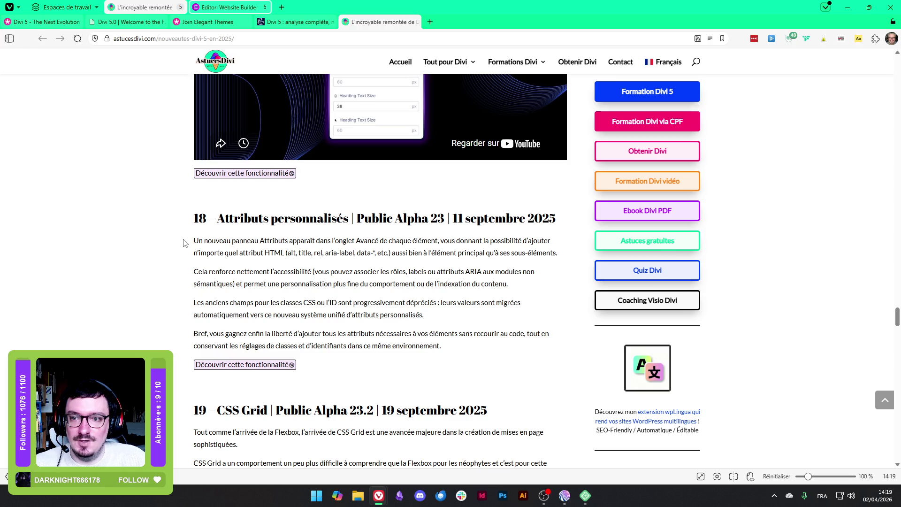
pyautogui.moveTo(153, 277)
pyautogui.mouseDown()
pyautogui.moveTo(272, 255)
pyautogui.moveTo(337, 284)
pyautogui.mouseUp()
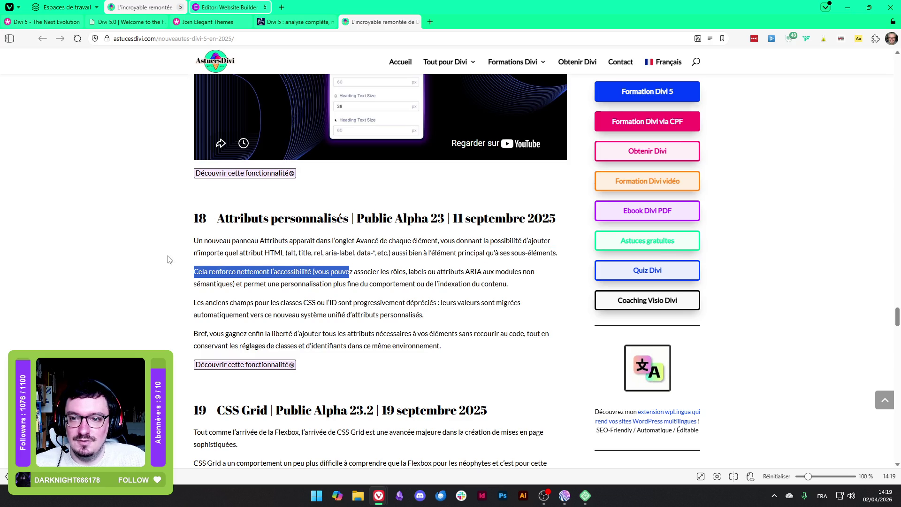
# Scroll on through the following sections, highlighting a passage in each
pyautogui.scroll(-2, 169, 259)
pyautogui.moveTo(241, 209)
pyautogui.mouseDown()
pyautogui.moveTo(459, 208)
pyautogui.moveTo(424, 221)
pyautogui.mouseUp()
pyautogui.scroll(-3, 225, 171)
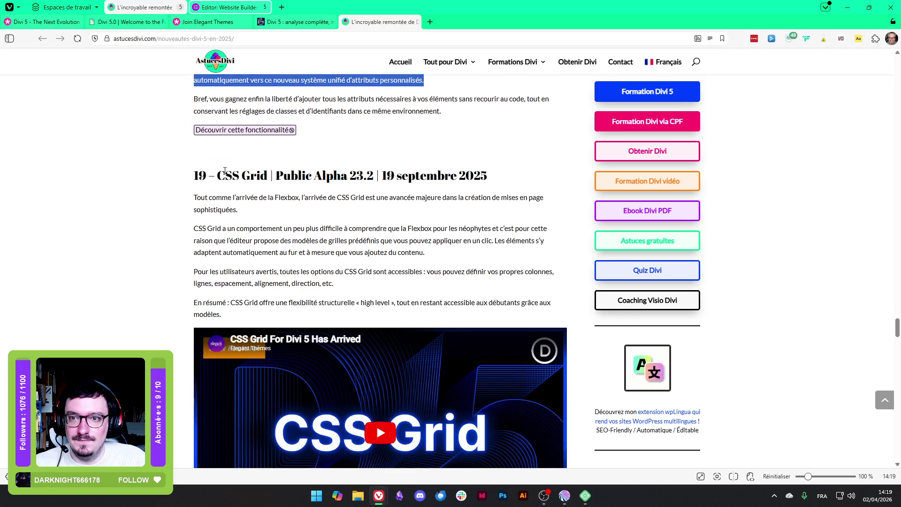
pyautogui.moveTo(225, 170); pyautogui.dragTo(373, 176)
pyautogui.scroll(-3, 173, 233)
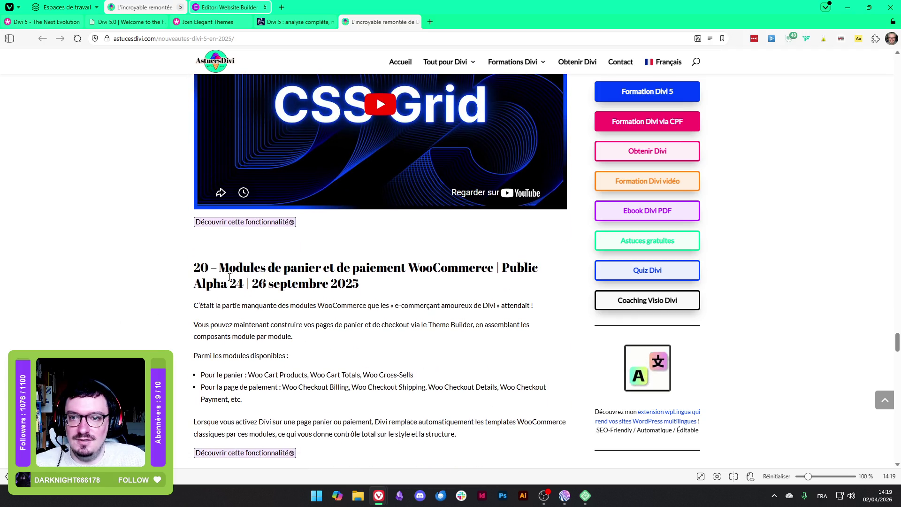
pyautogui.moveTo(229, 277); pyautogui.dragTo(489, 276)
pyautogui.scroll(-3, 215, 196)
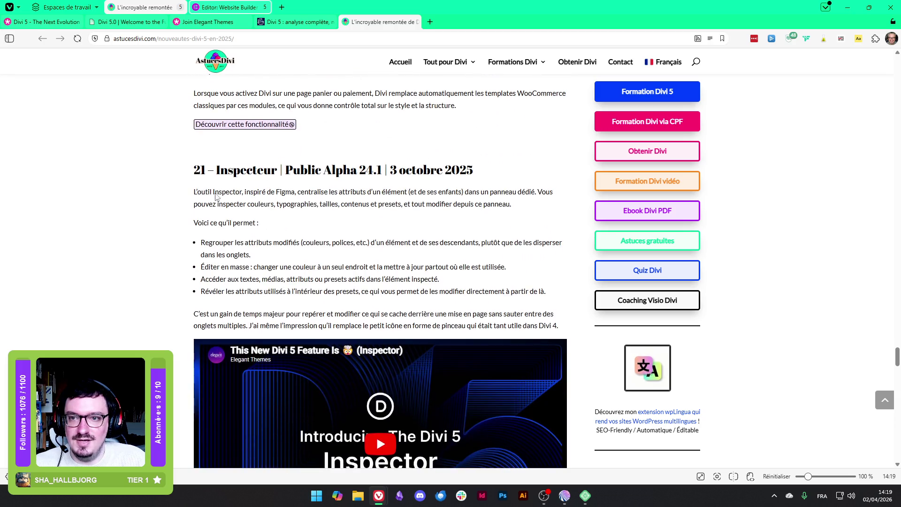
# Highlight the section 21 'Inspecteur' heading, its paragraph and each point of its feature list
pyautogui.moveTo(215, 170); pyautogui.dragTo(267, 171)
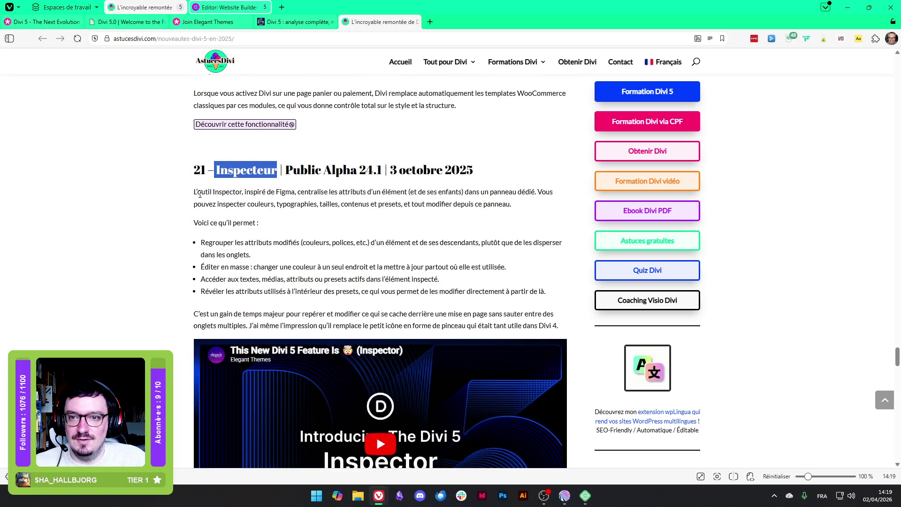
pyautogui.moveTo(199, 193); pyautogui.dragTo(536, 205)
pyautogui.click(118, 208)
pyautogui.scroll(-2, 118, 208)
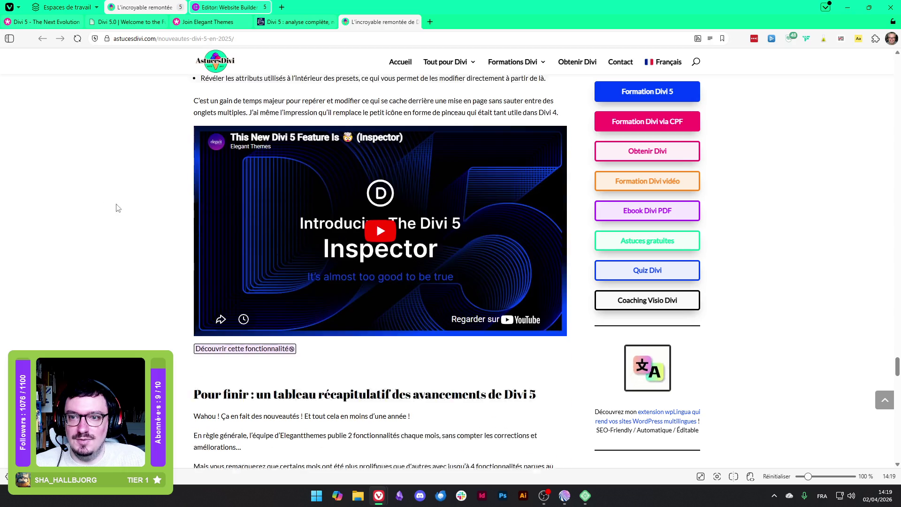
pyautogui.scroll(2, 118, 208)
pyautogui.moveTo(213, 148)
pyautogui.mouseDown()
pyautogui.moveTo(295, 147)
pyautogui.moveTo(251, 162)
pyautogui.moveTo(303, 148)
pyautogui.mouseUp()
pyautogui.moveTo(202, 173)
pyautogui.mouseDown()
pyautogui.moveTo(248, 173)
pyautogui.moveTo(245, 185)
pyautogui.moveTo(264, 197)
pyautogui.mouseUp()
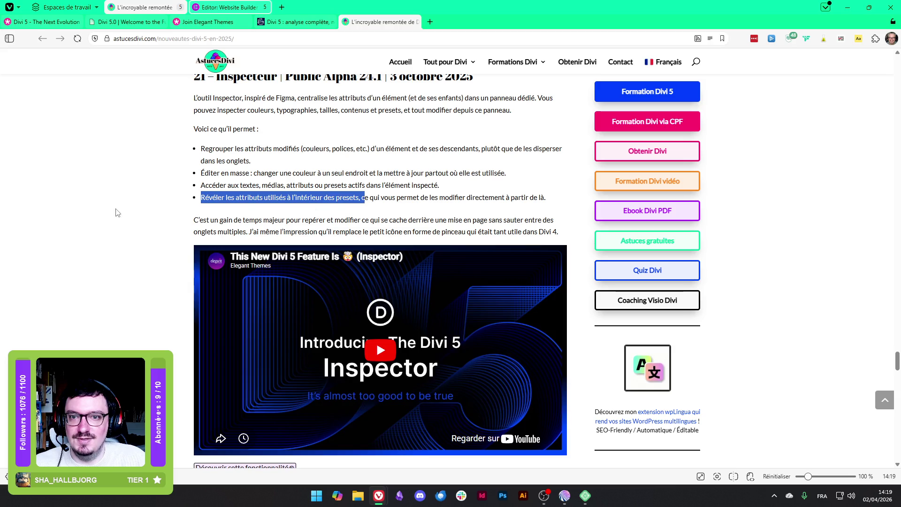
pyautogui.click(143, 202)
# Scroll through the recap table to its final Inspecteur row, then return to the Divi tabs
pyautogui.scroll(-5, 145, 201)
pyautogui.scroll(-5, 145, 201)
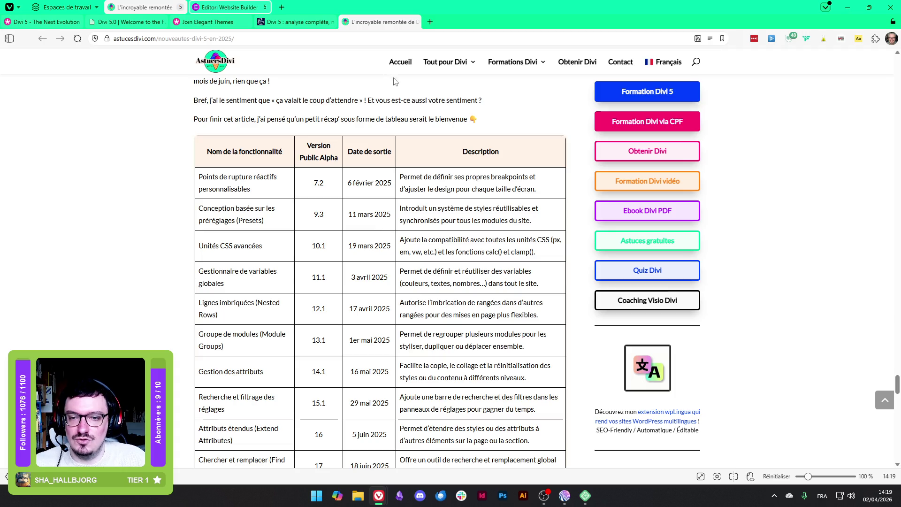
pyautogui.scroll(-18, 147, 201)
pyautogui.scroll(8, 388, 199)
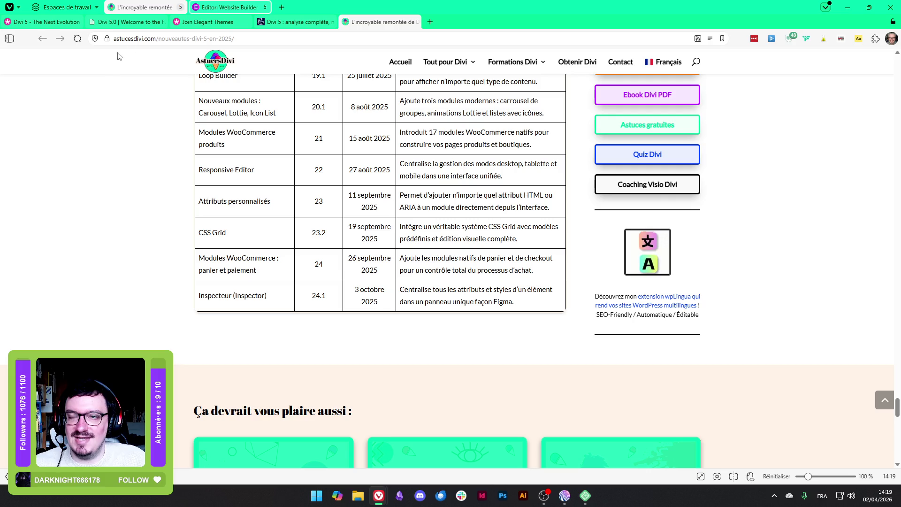
pyautogui.click(70, 22)
# Go to the Divi demo editor and open the builder's main settings menu
pyautogui.click(130, 24)
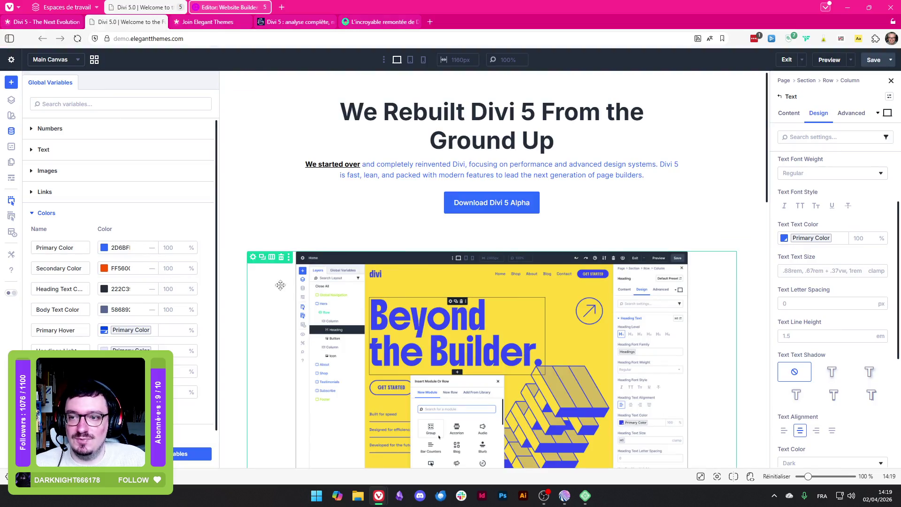
pyautogui.click(11, 60)
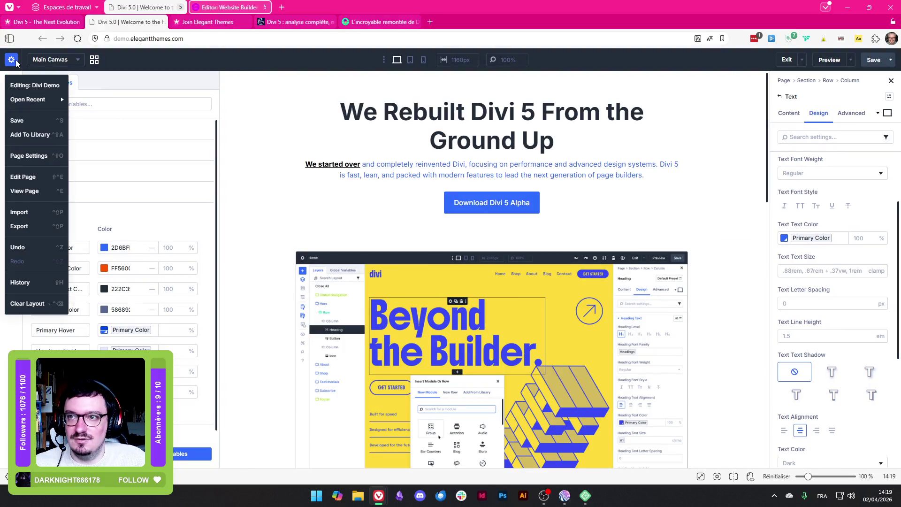
pyautogui.moveTo(40, 105)
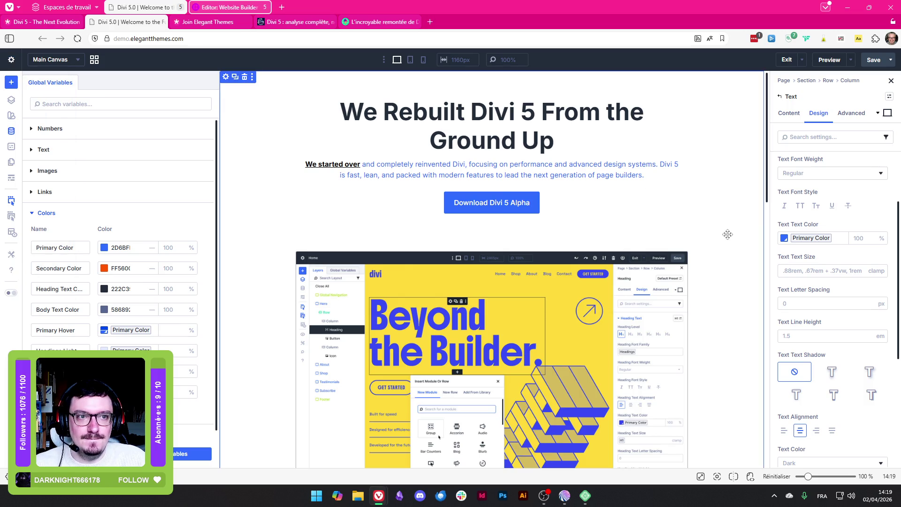
pyautogui.scroll(-5, 727, 234)
pyautogui.scroll(-7, 728, 234)
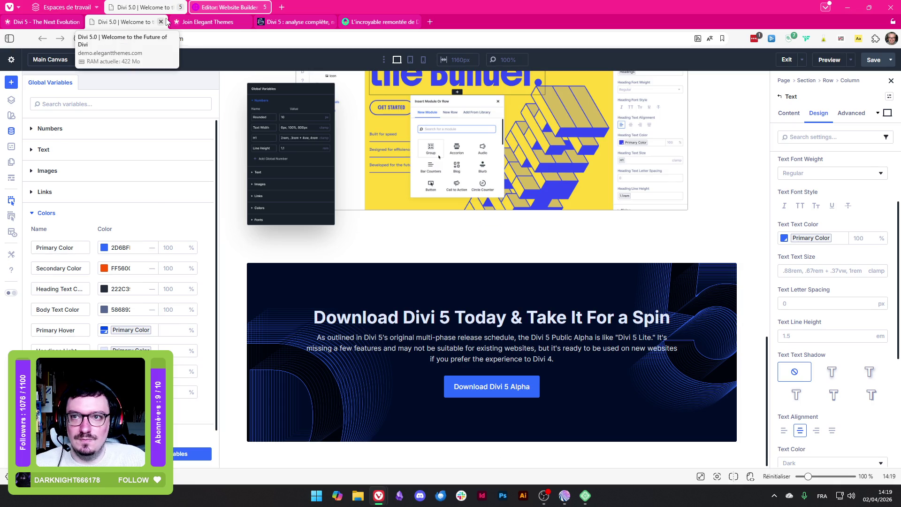
# Close the Divi editor (choosing Leave despite unsaved changes) and the four other Divi-related tabs
pyautogui.moveTo(300, 25)
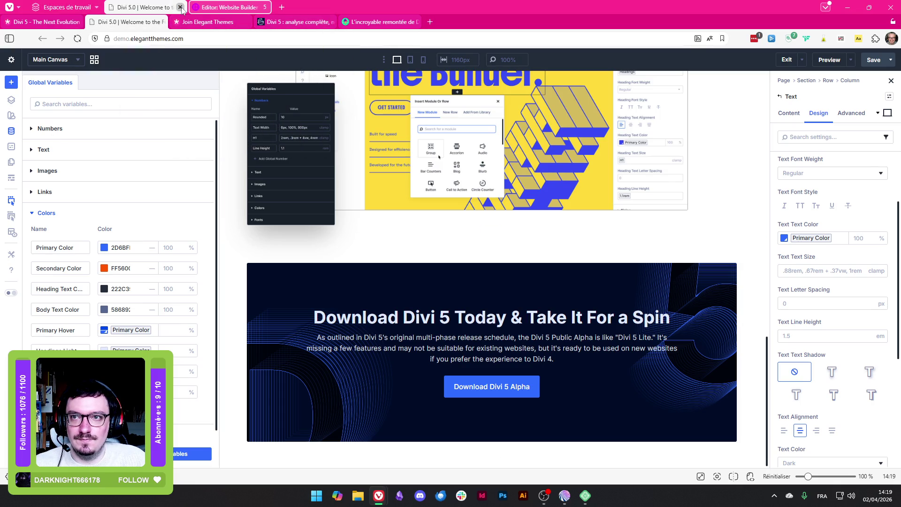
pyautogui.click(181, 7)
pyautogui.click(502, 270)
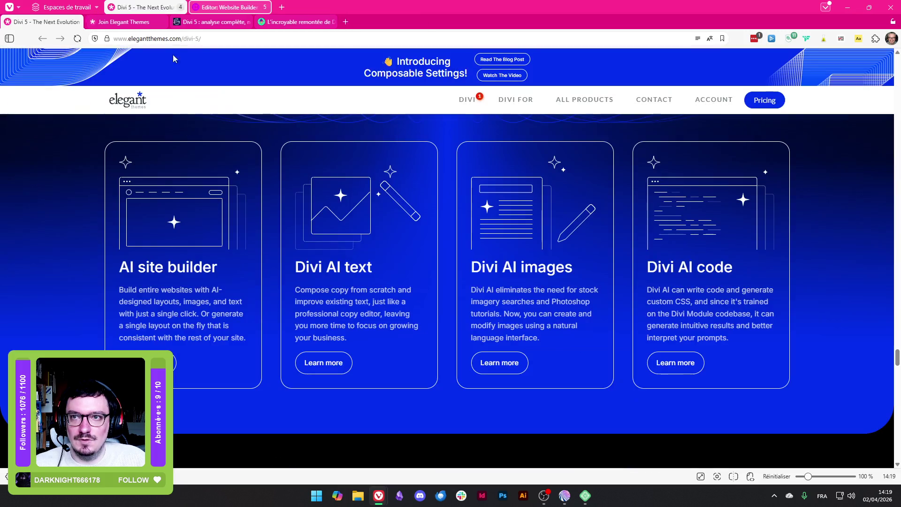
pyautogui.click(77, 22)
pyautogui.click(76, 22)
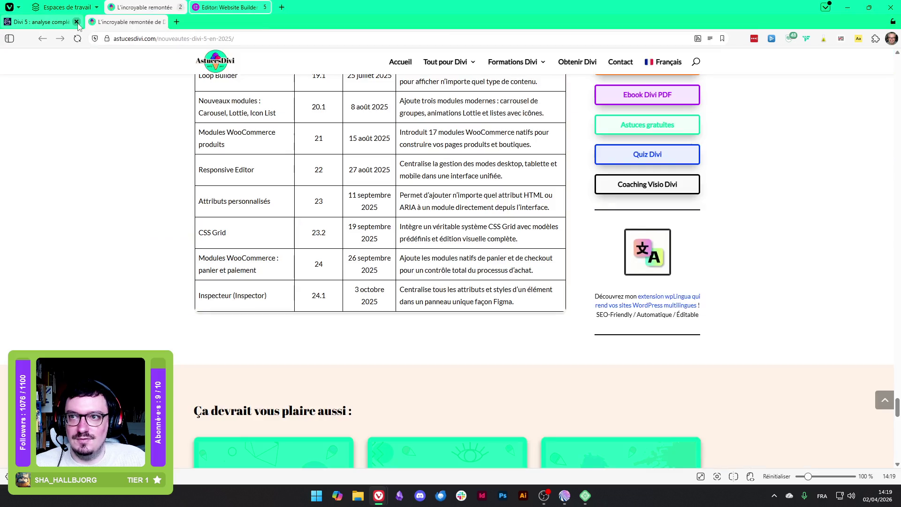
pyautogui.click(77, 22)
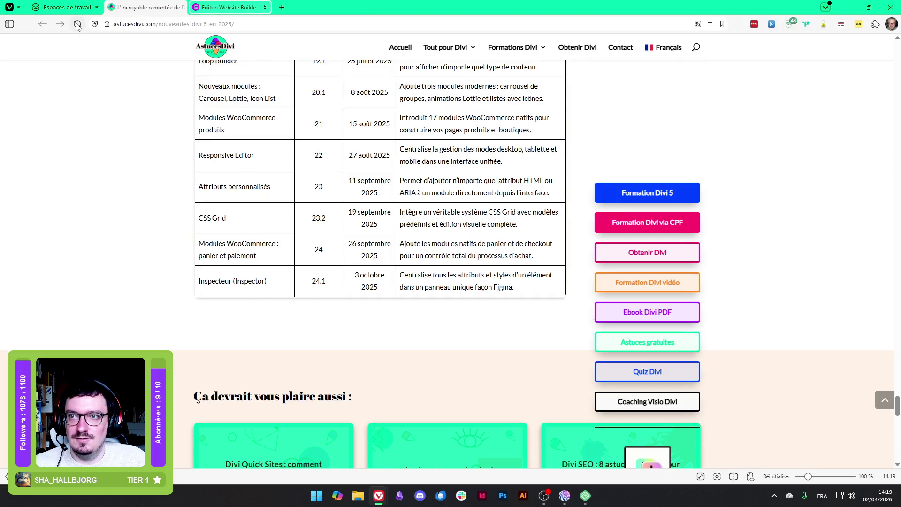
pyautogui.click(180, 8)
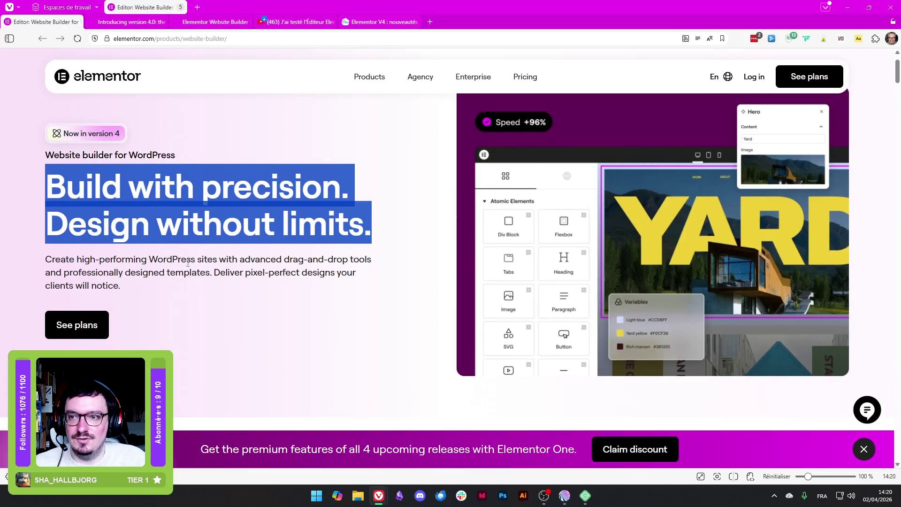
# Highlight the 'Build with precision. Design without limits.' heading and scroll toward the version 4.0 section
pyautogui.click(243, 163)
pyautogui.scroll(1, 396, 236)
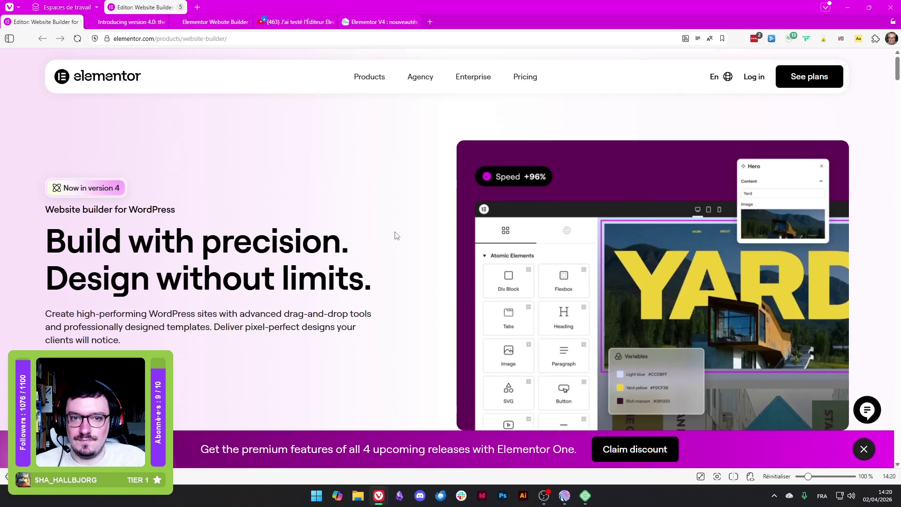
pyautogui.scroll(-1, 396, 235)
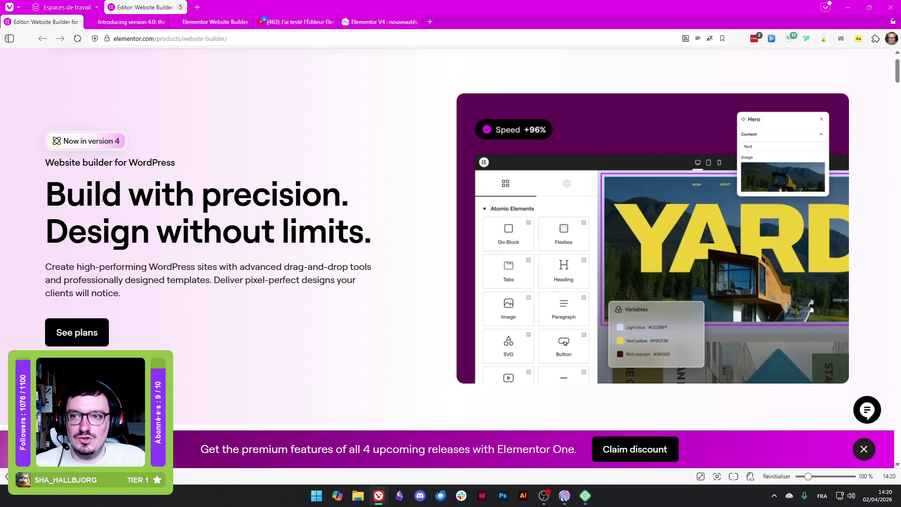
pyautogui.moveTo(46, 196)
pyautogui.mouseDown()
pyautogui.moveTo(322, 198)
pyautogui.moveTo(436, 241)
pyautogui.mouseUp()
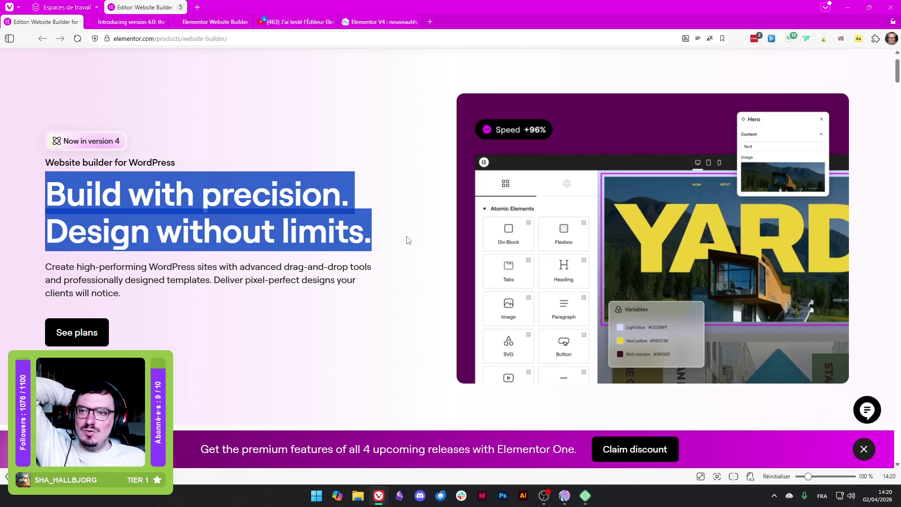
pyautogui.scroll(-5, 374, 230)
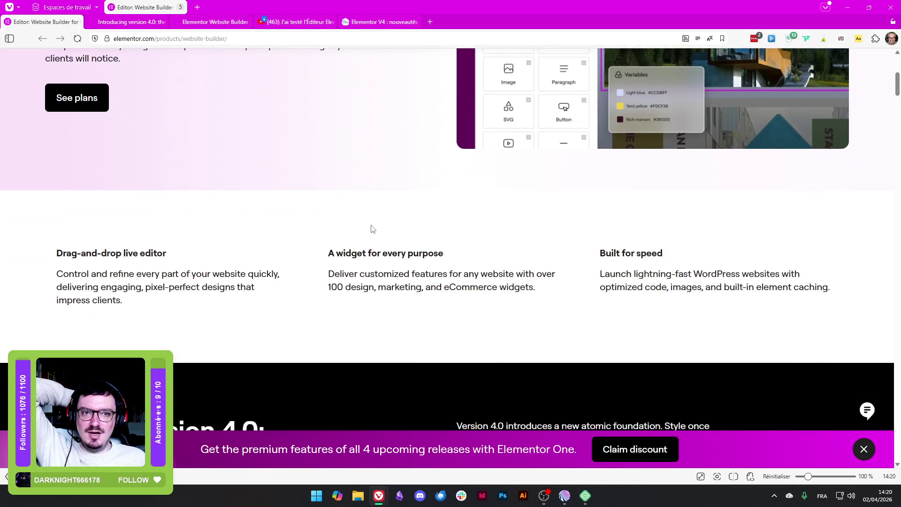
pyautogui.scroll(-7, 368, 224)
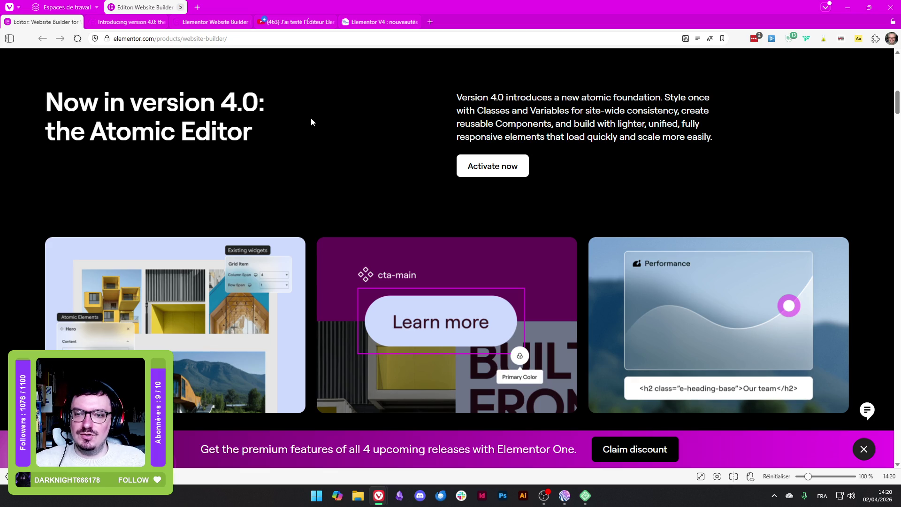
pyautogui.scroll(12, 305, 121)
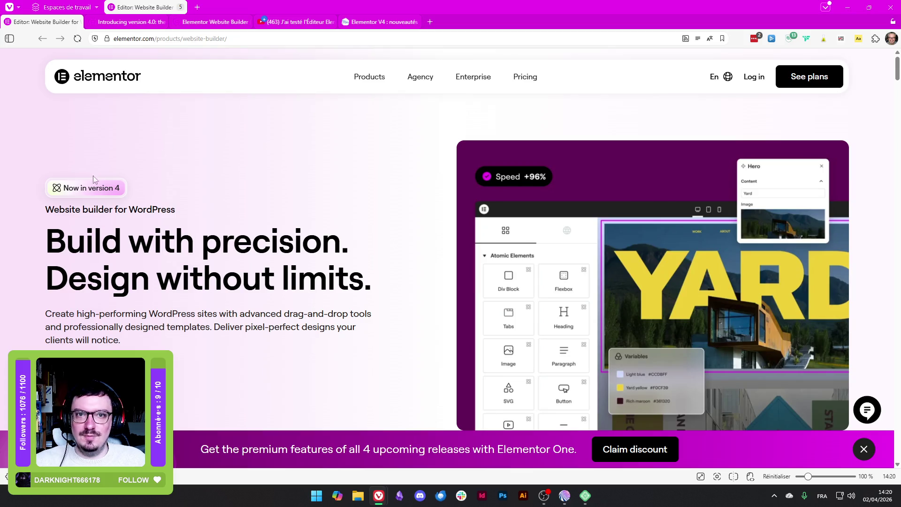
# Dismiss the Elementor One promotional banner at the bottom of the page
pyautogui.scroll(-8, 607, 155)
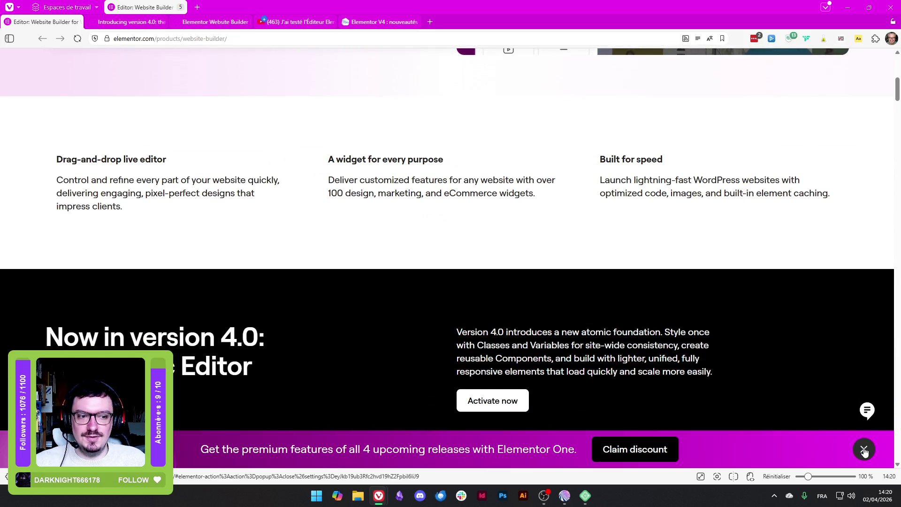
pyautogui.click(864, 448)
pyautogui.scroll(-6, 412, 198)
pyautogui.scroll(2, 388, 149)
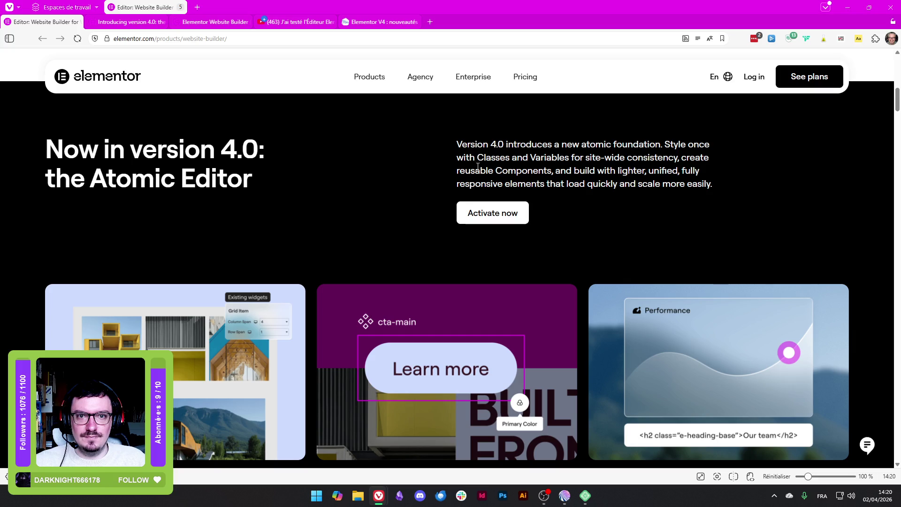
# Highlight the version 4.0 phrases on reusable Components and responsive elements, then reach the feature cards
pyautogui.moveTo(460, 170); pyautogui.dragTo(614, 161)
pyautogui.click(672, 154)
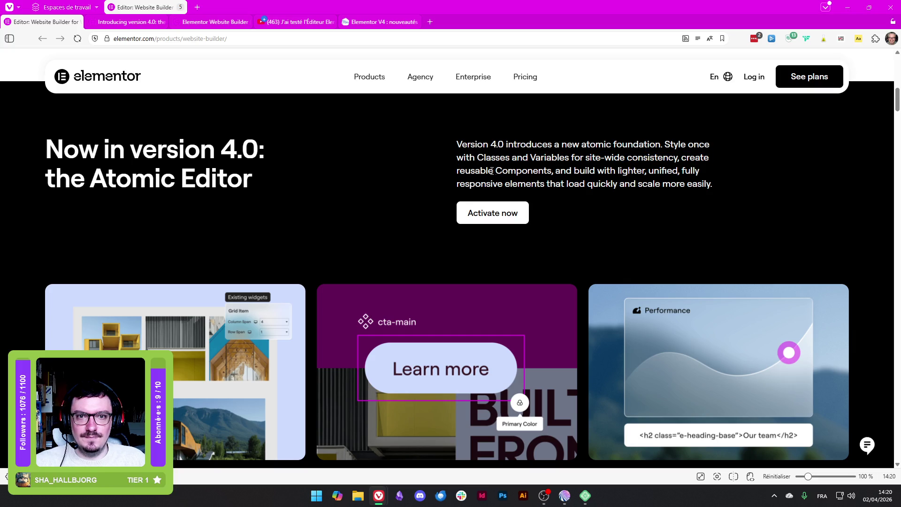
pyautogui.moveTo(465, 170); pyautogui.dragTo(566, 171)
pyautogui.click(589, 185)
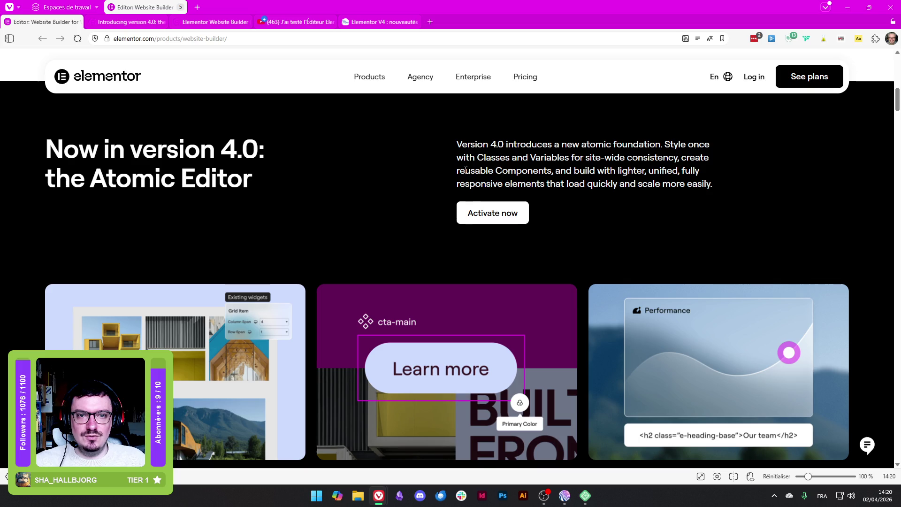
pyautogui.moveTo(465, 170); pyautogui.dragTo(699, 170)
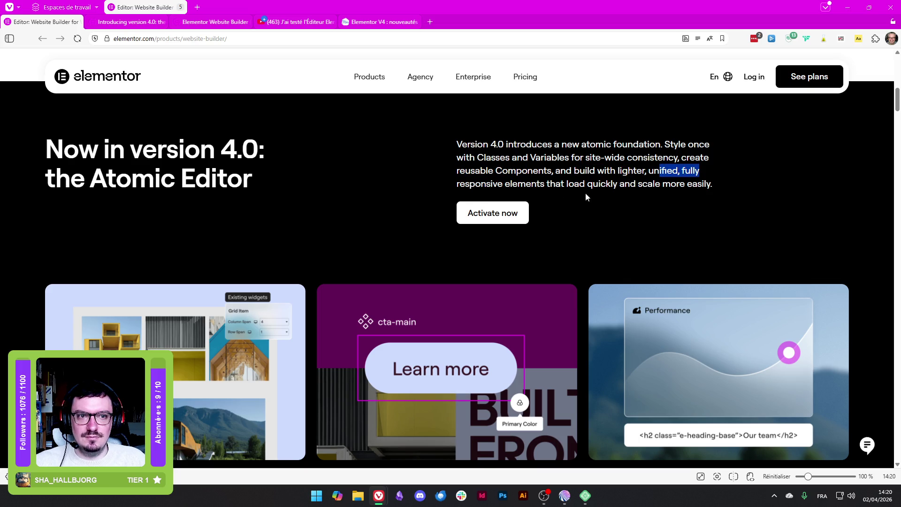
pyautogui.moveTo(474, 183); pyautogui.dragTo(661, 170)
pyautogui.moveTo(573, 183); pyautogui.dragTo(677, 184)
pyautogui.click(746, 206)
pyautogui.scroll(-3, 316, 190)
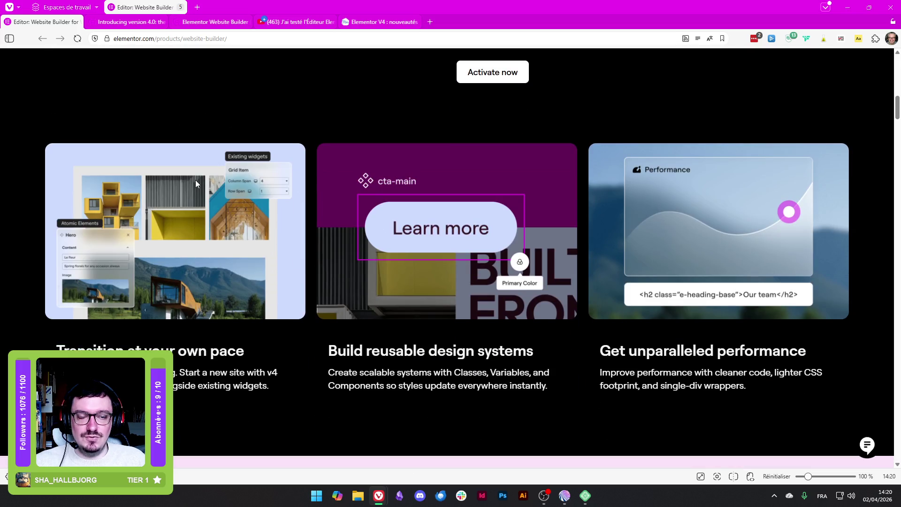